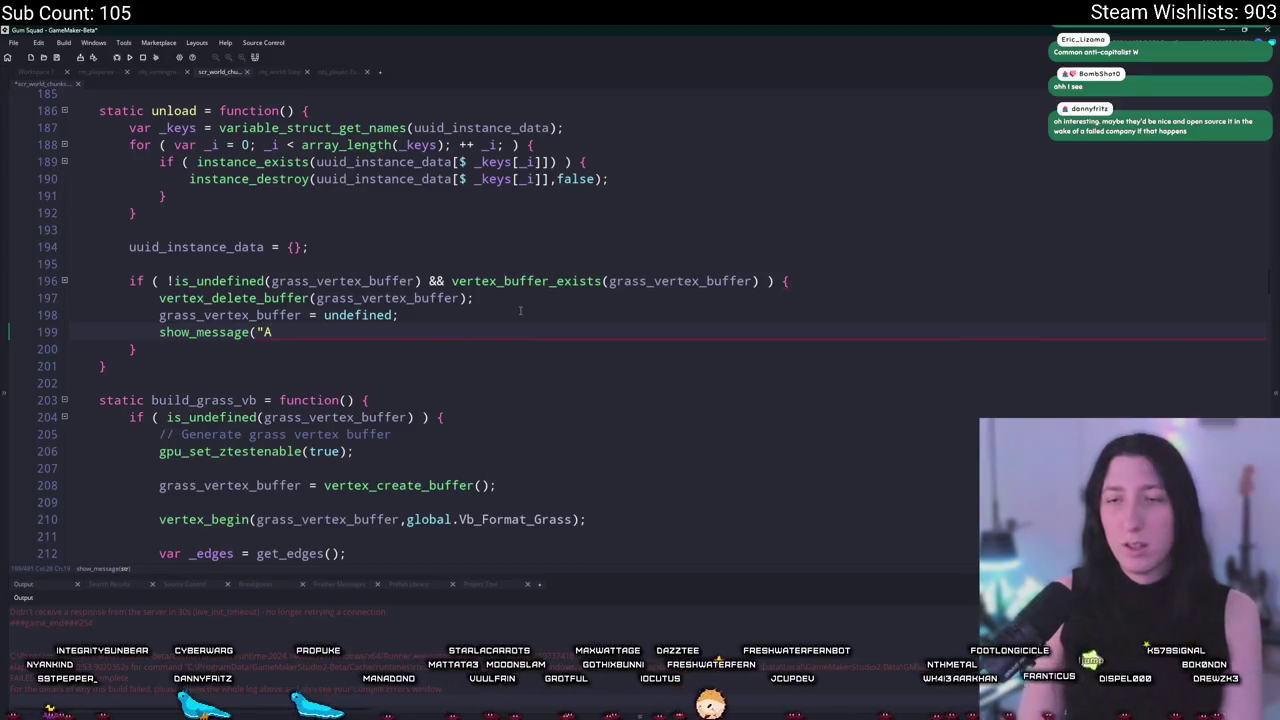
Wrap the YAY show_message in an if ( vertex_get_number(grass_vertex_buffer) > 0 ) check.
{"action": "left_click", "coordinate": [671, 300]}
{"action": "key", "text": "Return"}
{"action": "key", "text": "Return"}
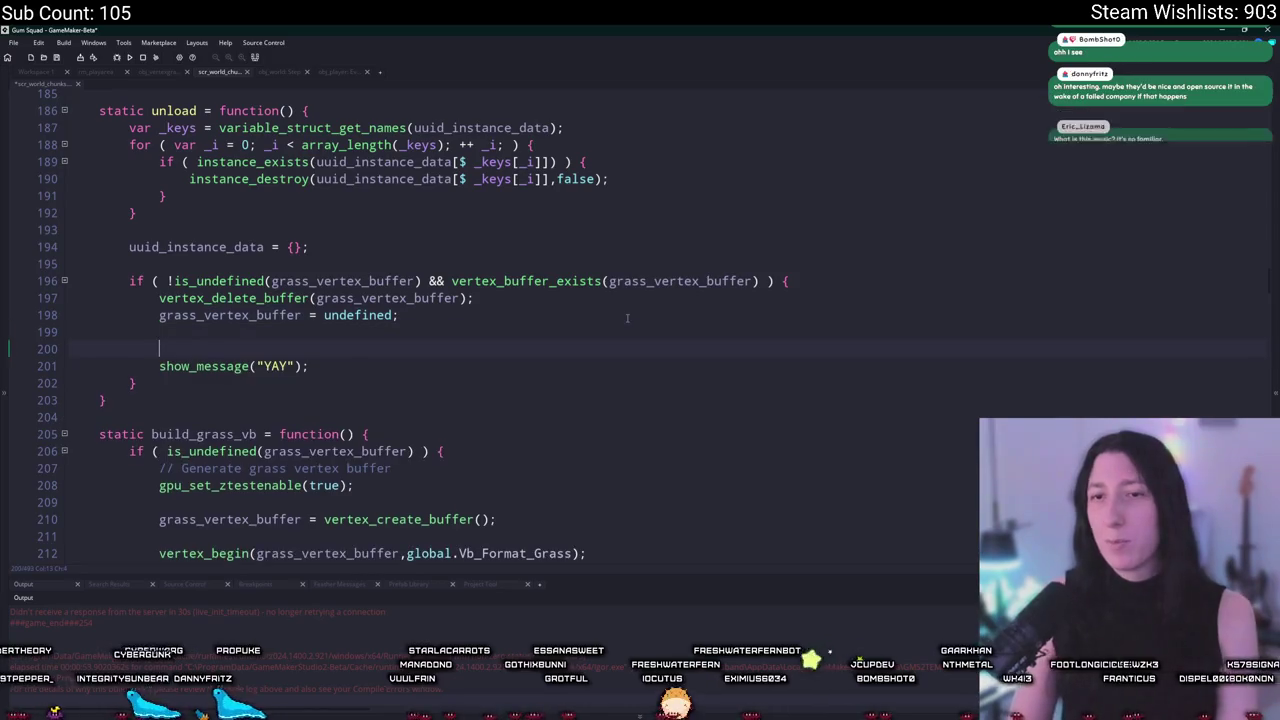
{"action": "type", "text": "if ( vertex_get_number(grass_vertex_buffer) > 0 ) {"}
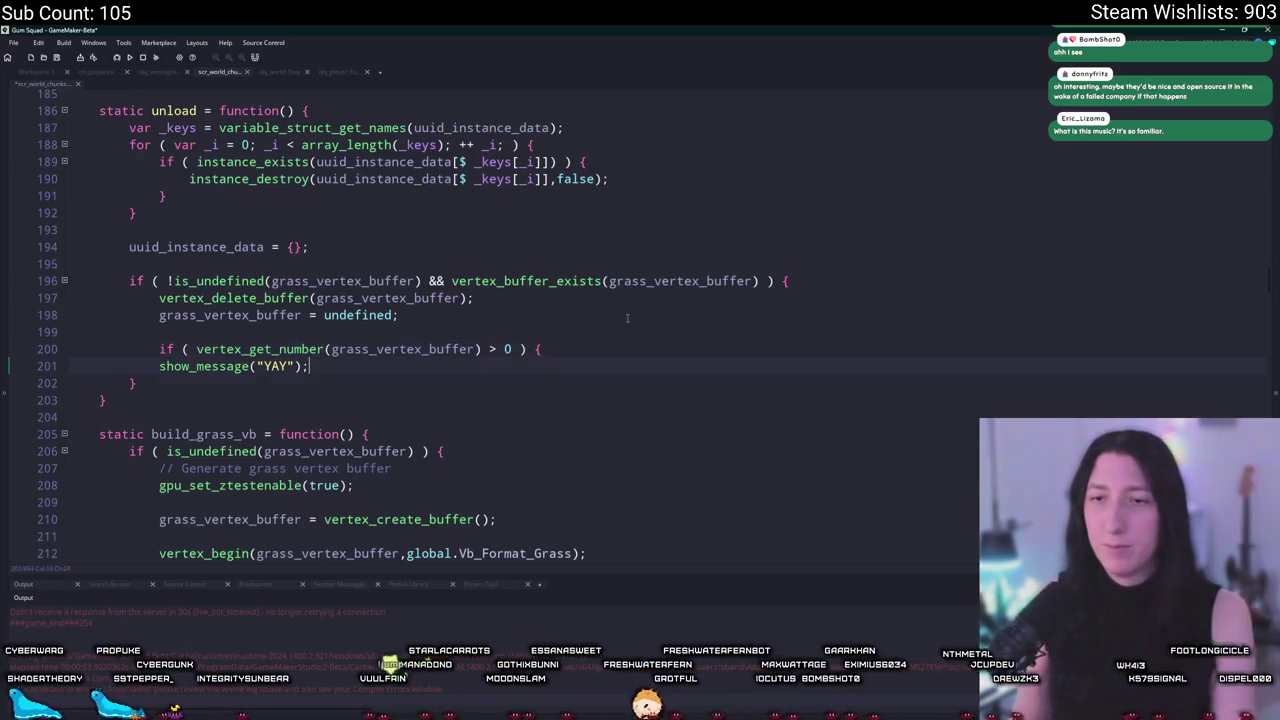
{"action": "key", "text": "Return"}
{"action": "type", "text": "}"}
{"action": "key", "text": "Tab"}
Move the vertex count check above the vertex_delete_buffer call.
{"action": "mouse_move", "coordinate": [168, 383]}
{"action": "left_mouse_down"}
{"action": "mouse_move", "coordinate": [160, 349]}
{"action": "mouse_move", "coordinate": [280, 349]}
{"action": "mouse_move", "coordinate": [467, 318]}
{"action": "left_mouse_up"}
{"action": "key", "text": "ctrl+x"}
{"action": "left_click", "coordinate": [842, 283]}
{"action": "key", "text": "Return"}
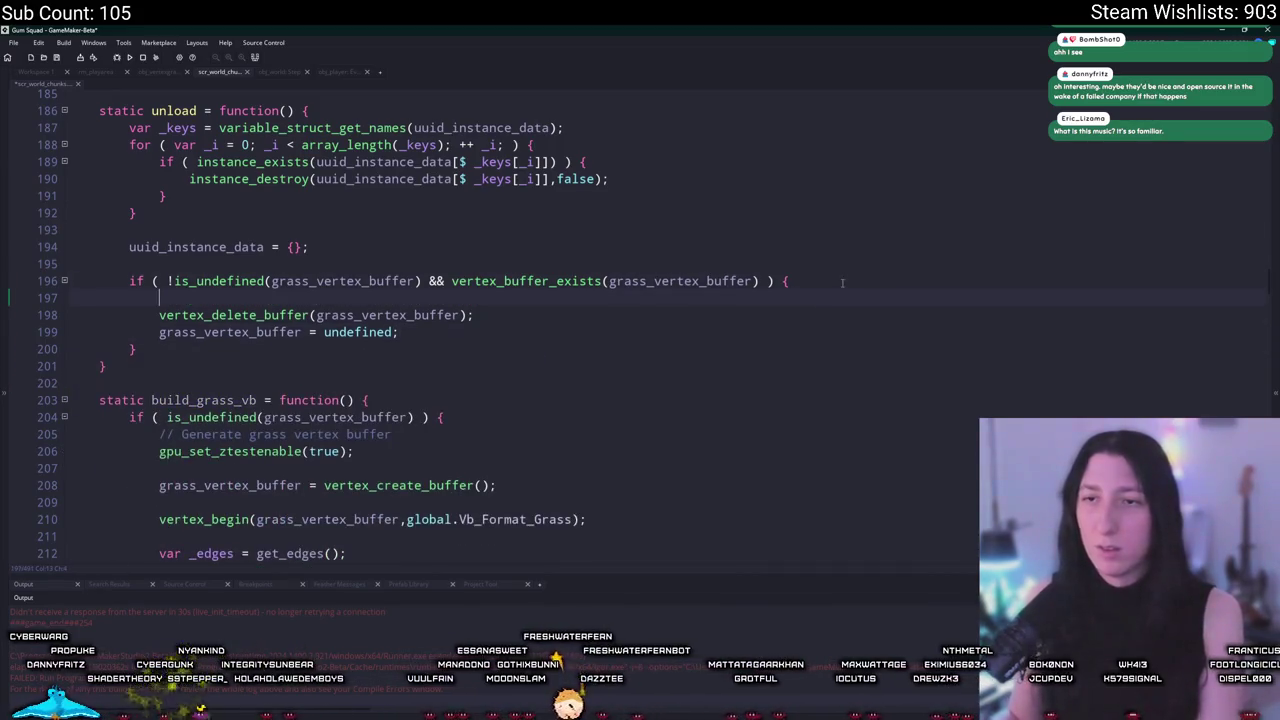
{"action": "key", "text": "ctrl+v"}
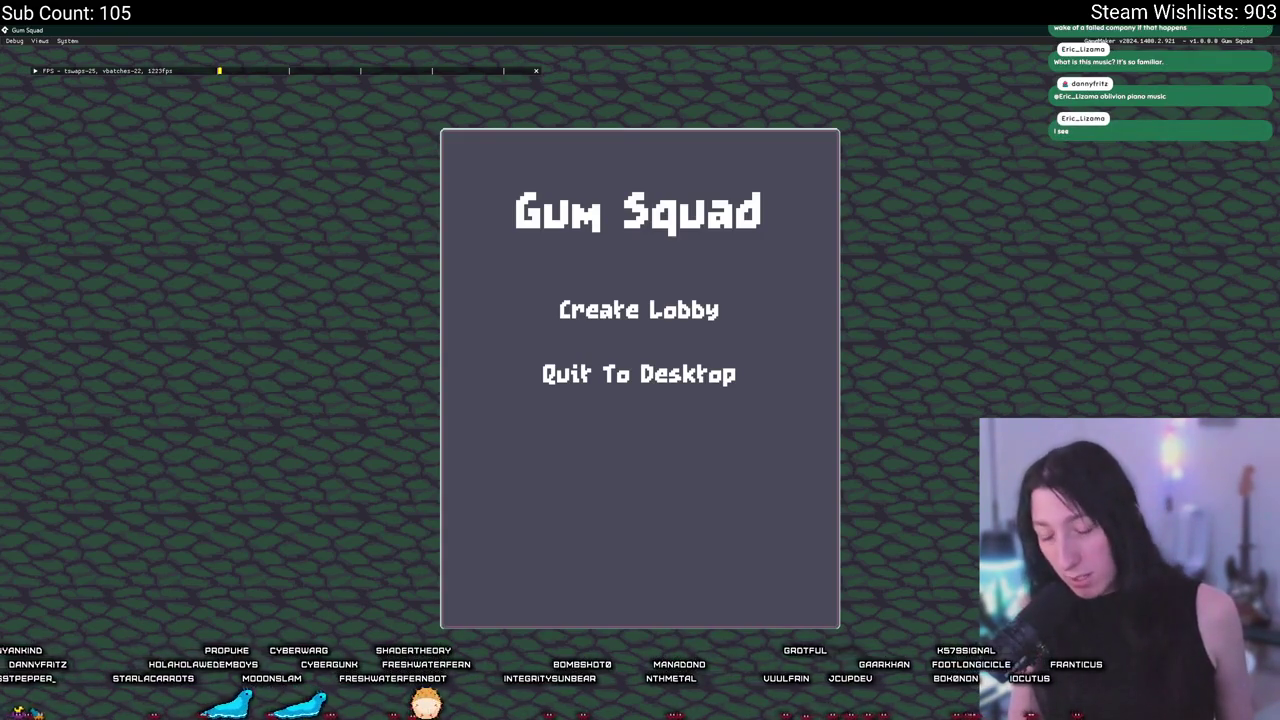
Host a new lobby and walk the player right and down, away from spawn.
{"action": "left_click", "coordinate": [606, 309]}
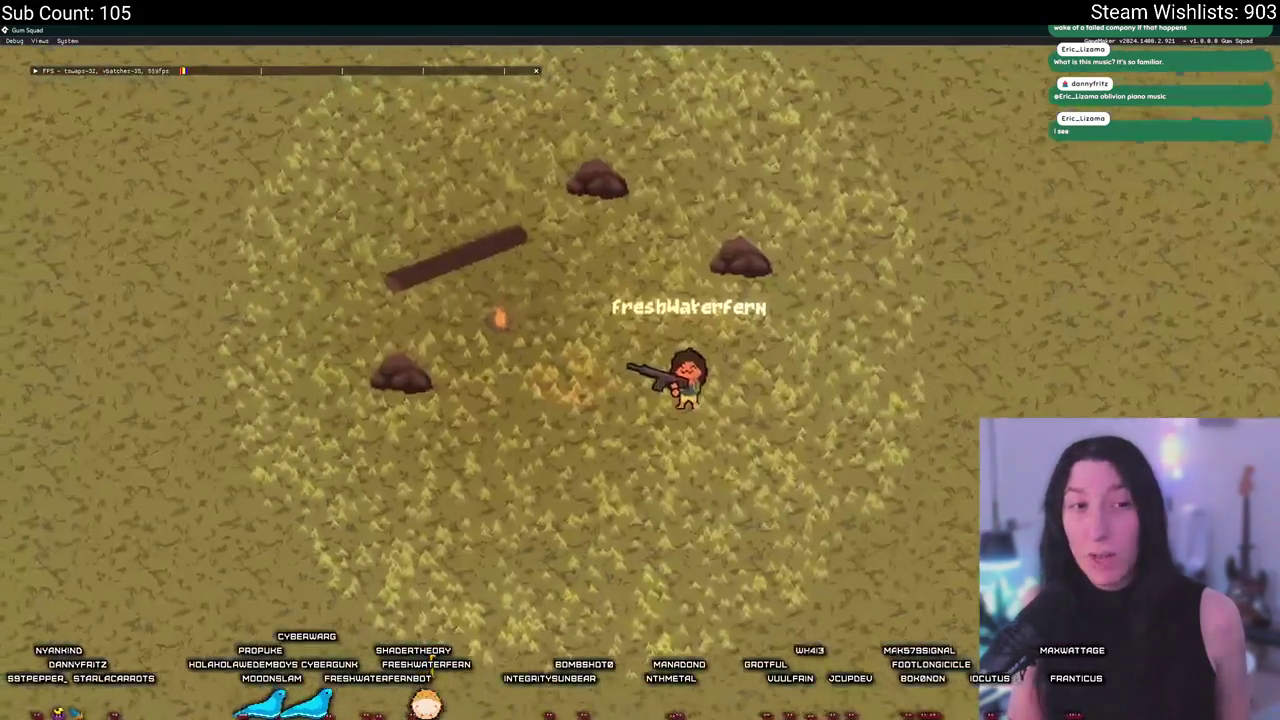
{"action": "key", "text": "d"}
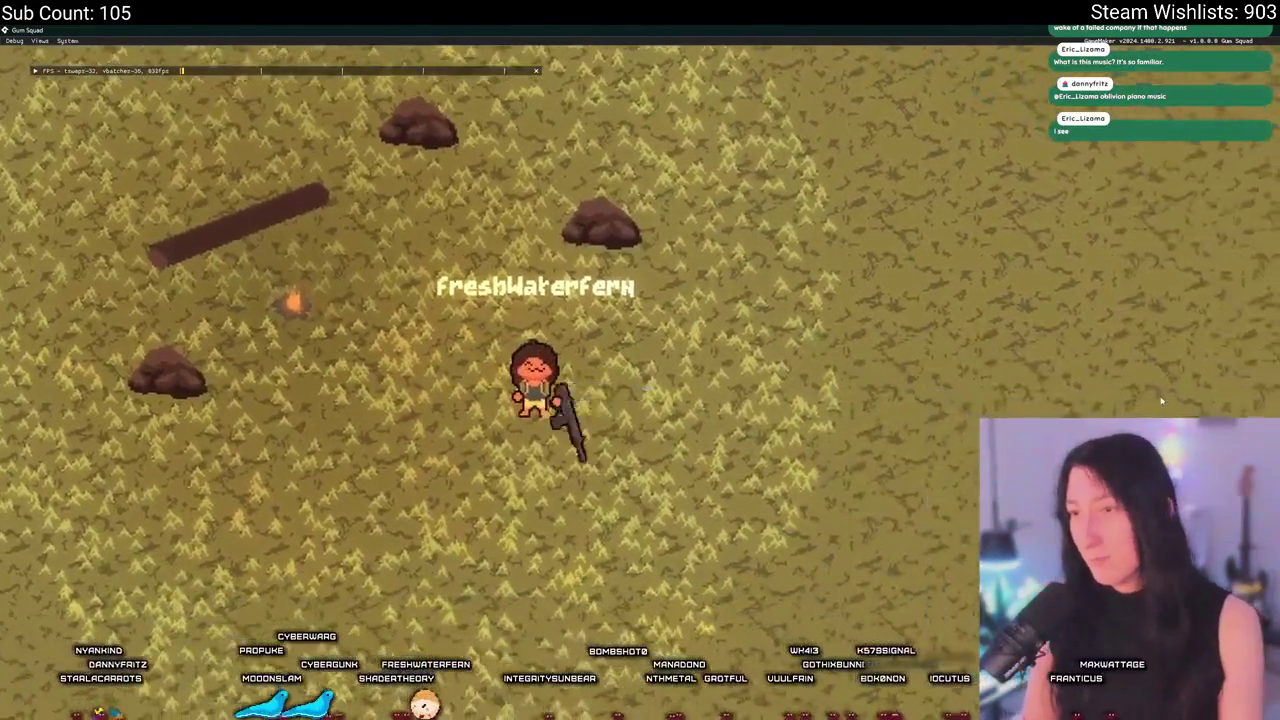
{"action": "key", "text": "s"}
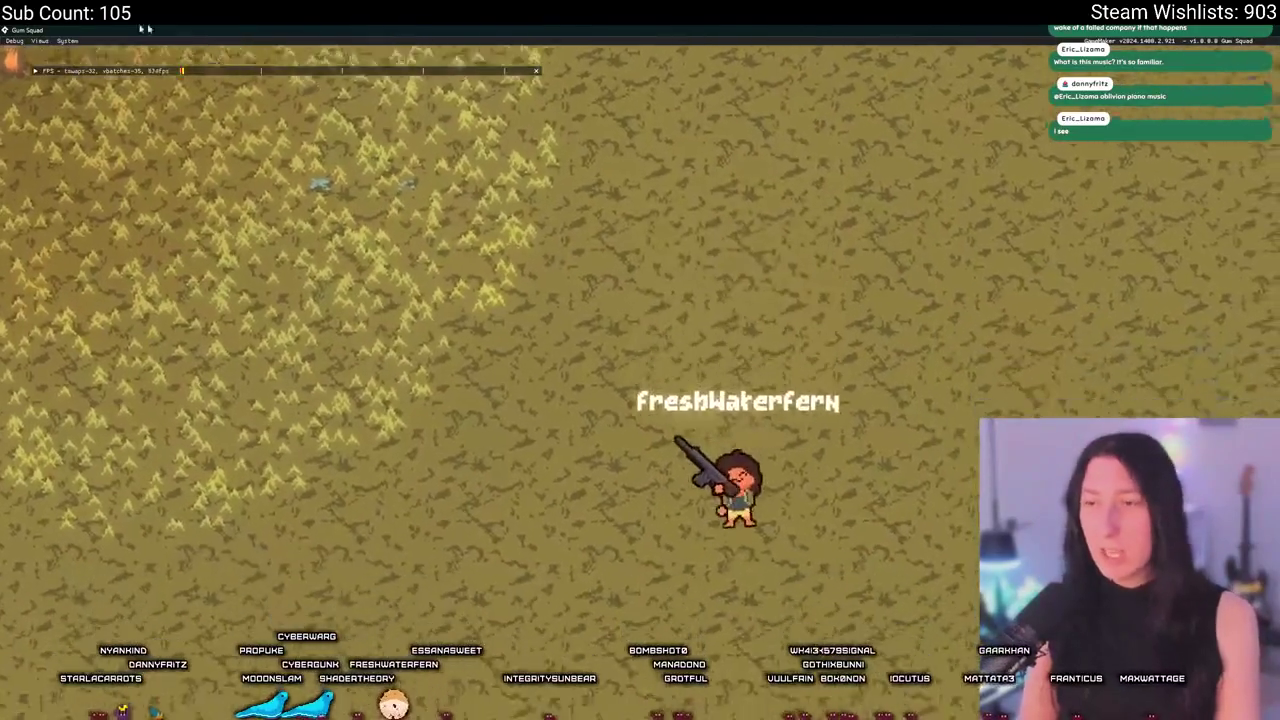
{"action": "key", "text": "s"}
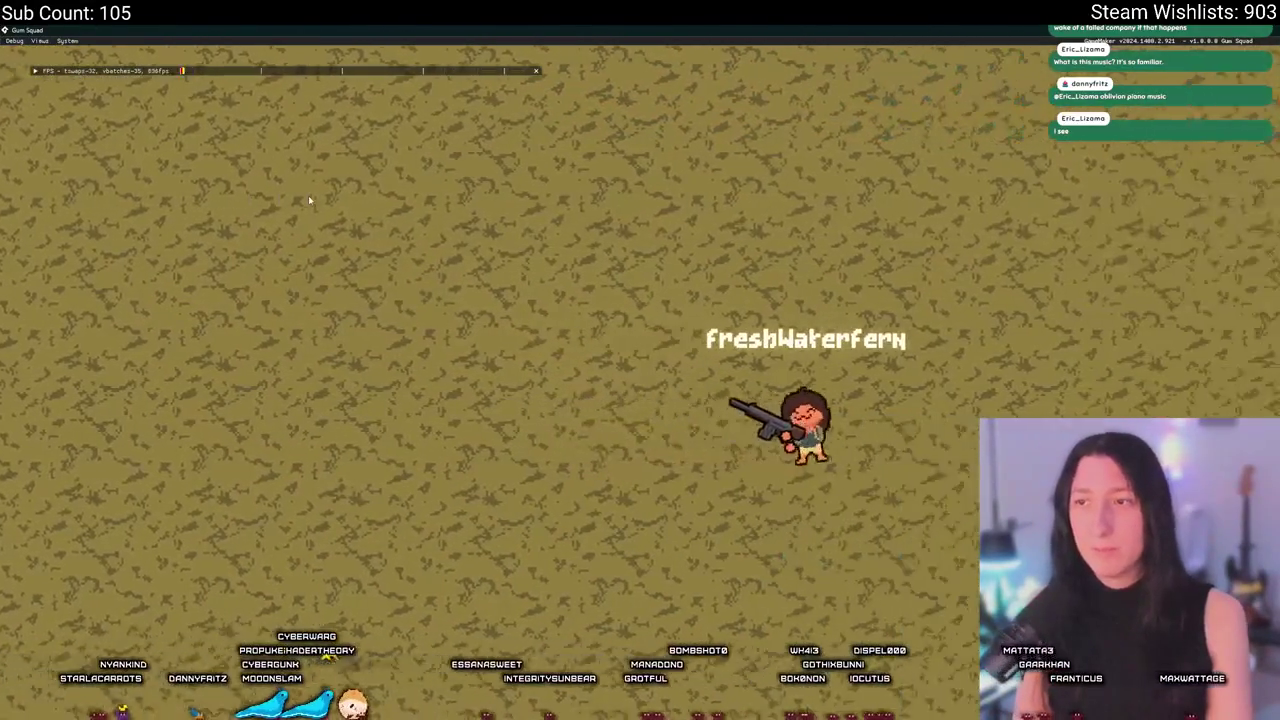
{"action": "key", "text": "s"}
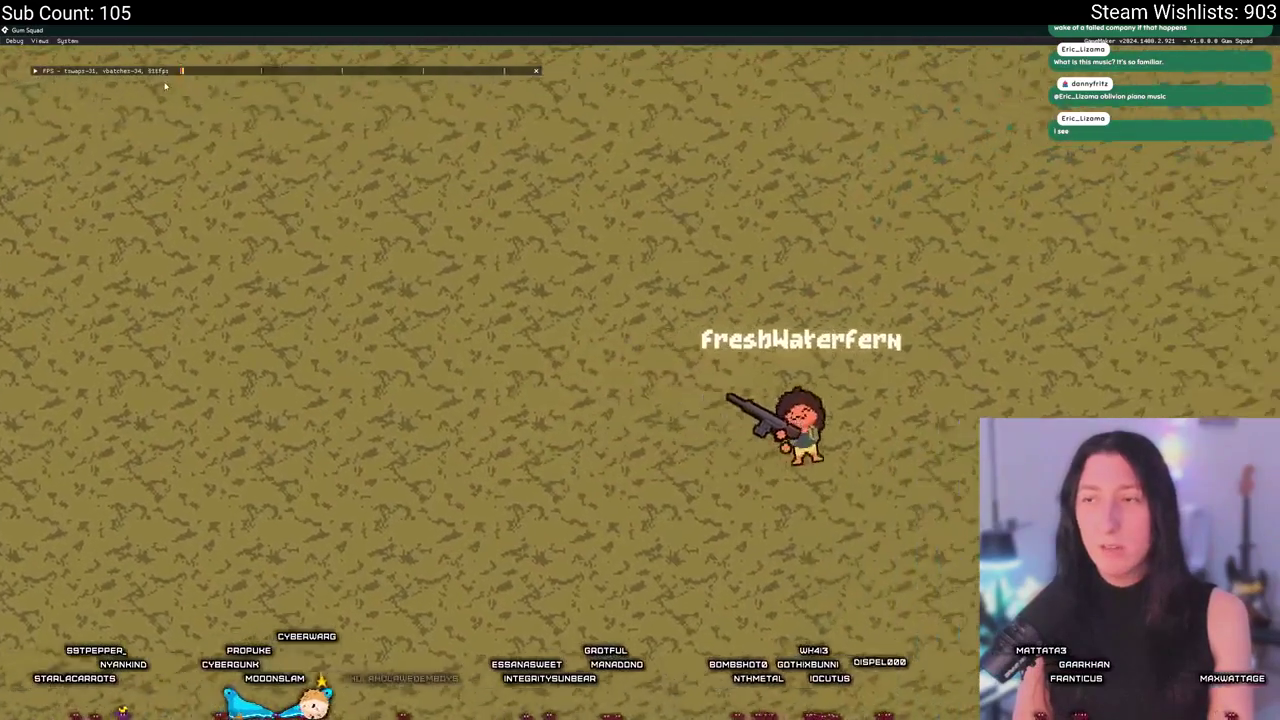
{"action": "key", "text": "a"}
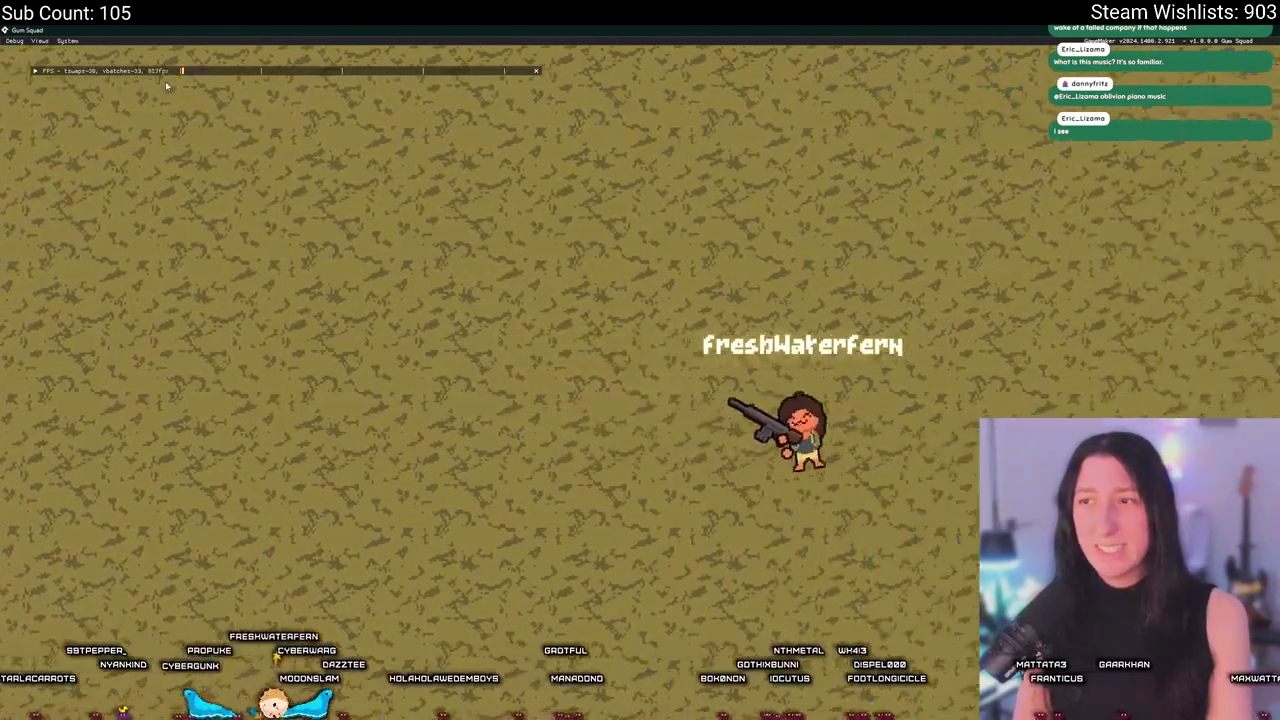
Keep walking left until old chunks unload and the YAY message appears.
{"action": "key", "text": "a"}
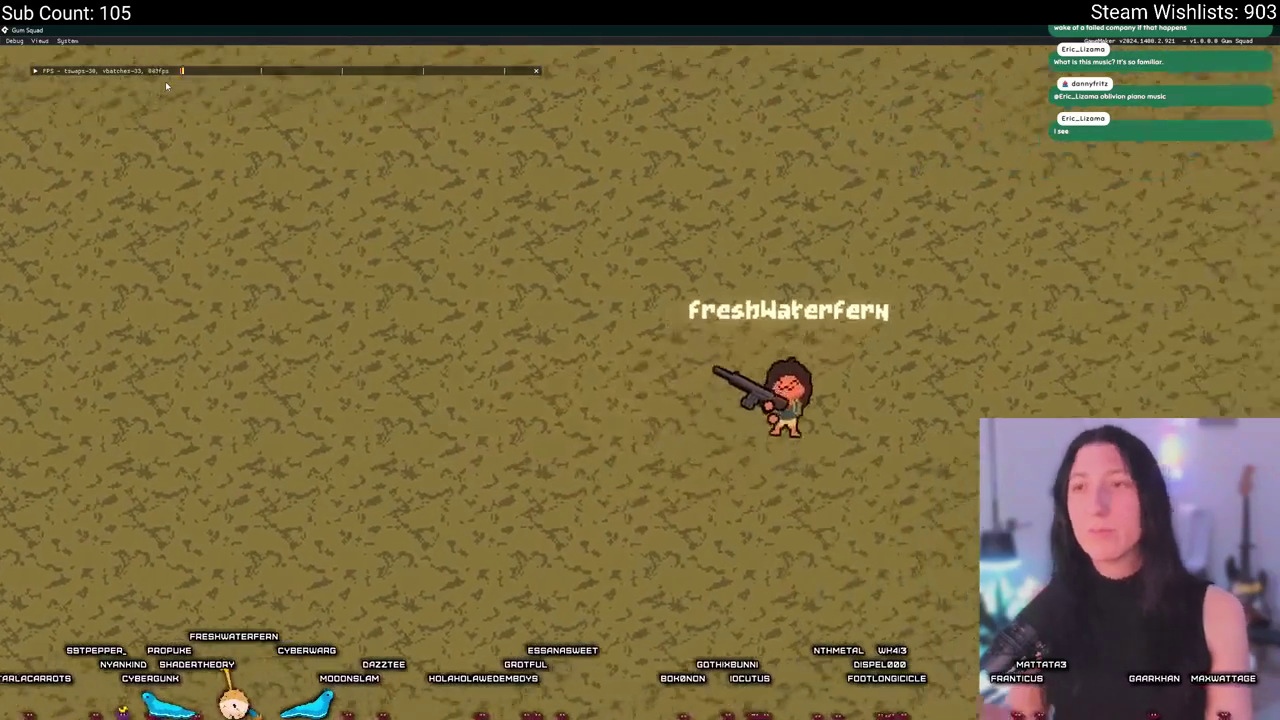
{"action": "key", "text": "a"}
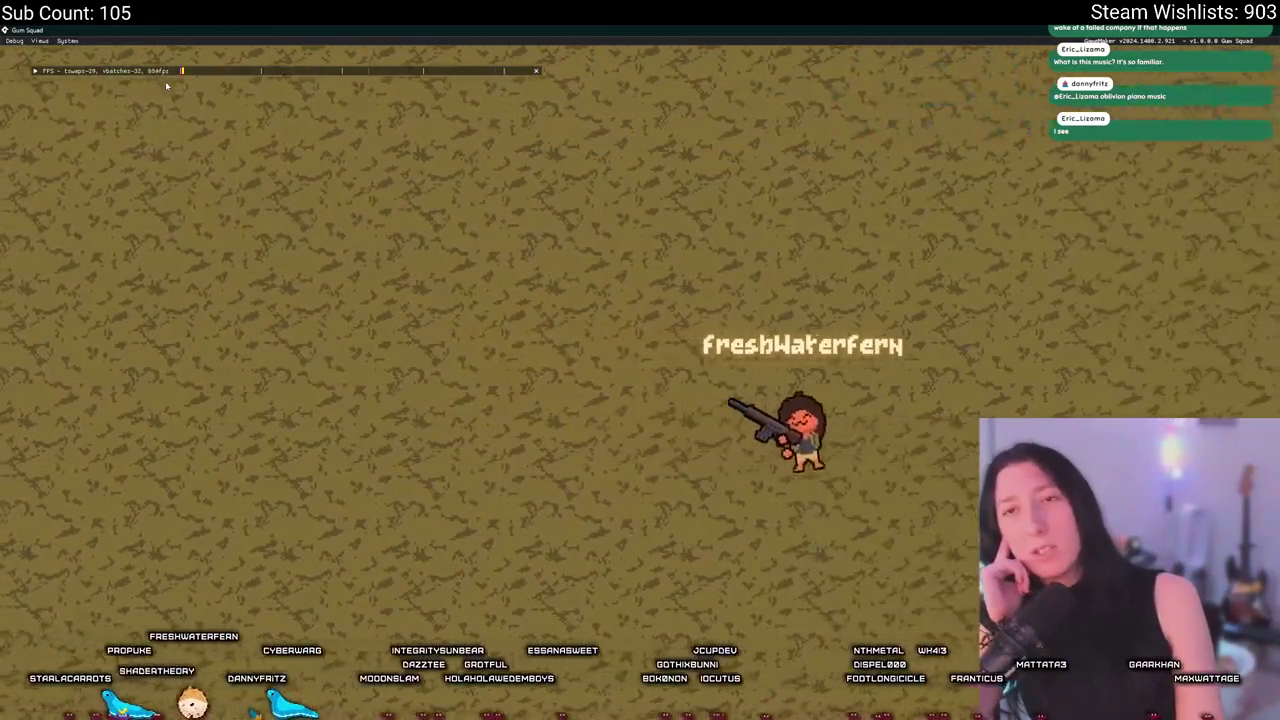
{"action": "key", "text": "a"}
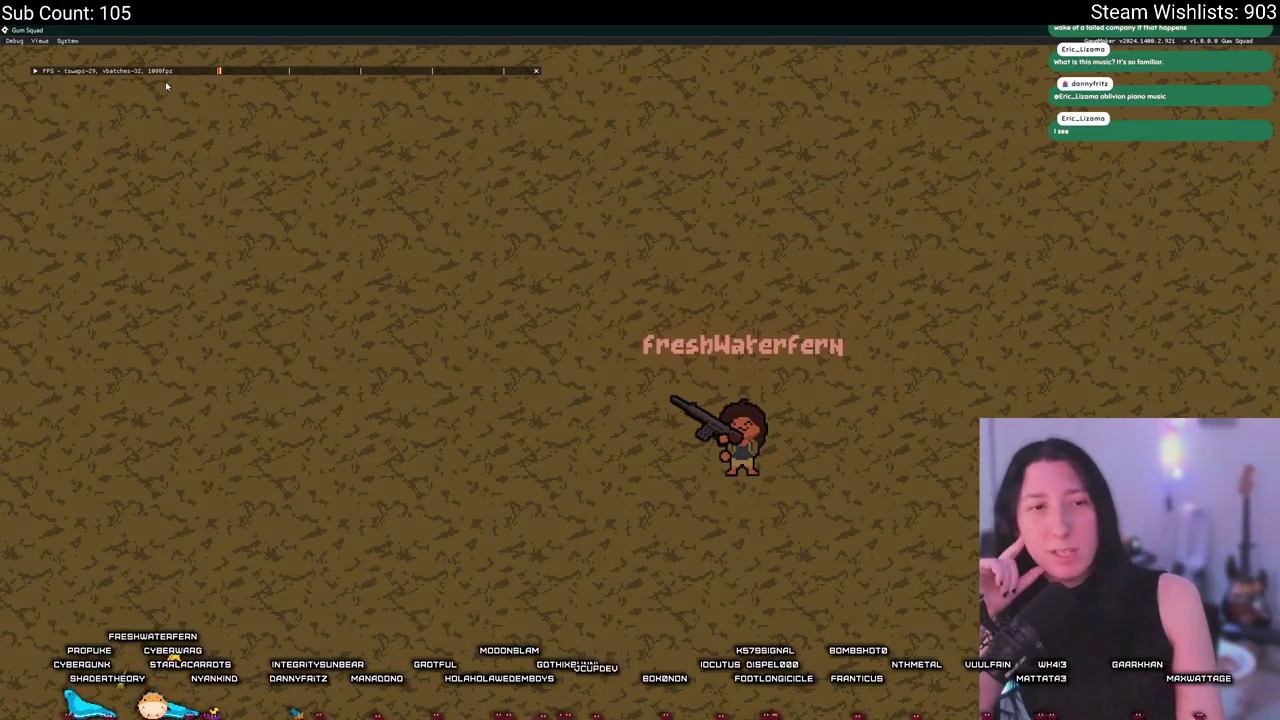
{"action": "key", "text": "a"}
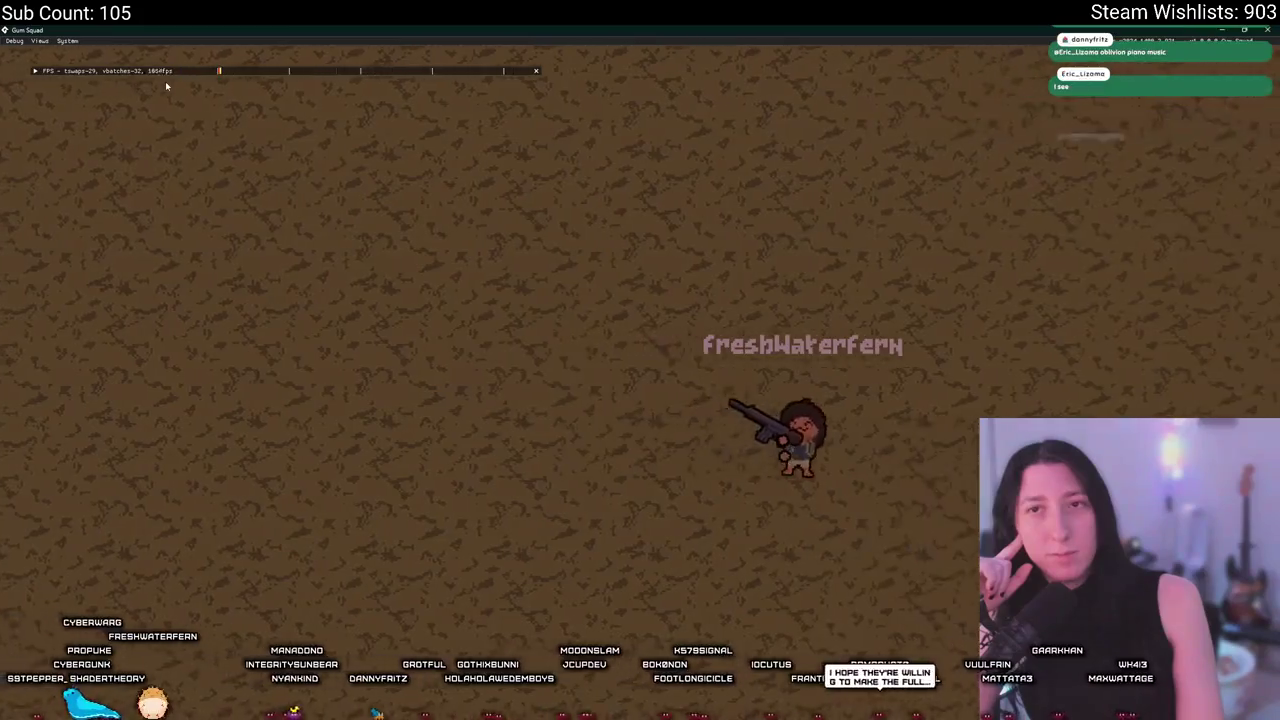
{"action": "key", "text": "d"}
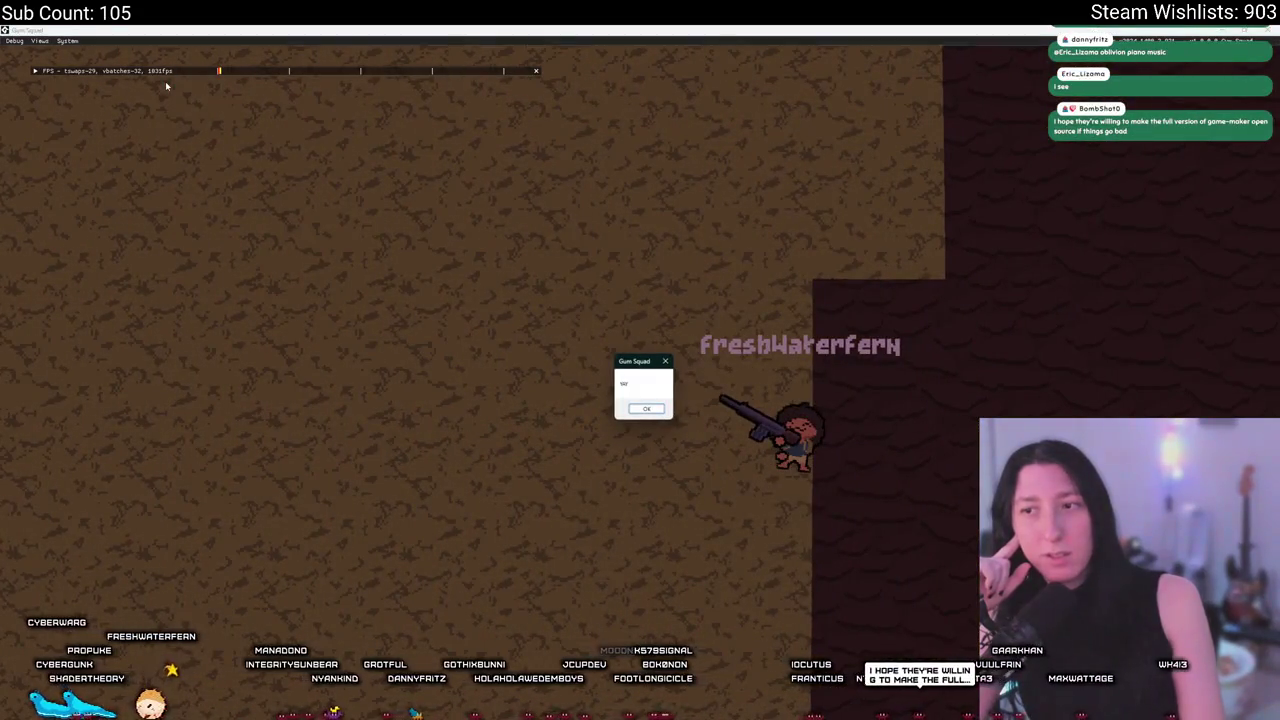
Dismiss the YAY message and walk the player back toward spawn.
{"action": "key", "text": "Return"}
{"action": "key", "text": "w"}
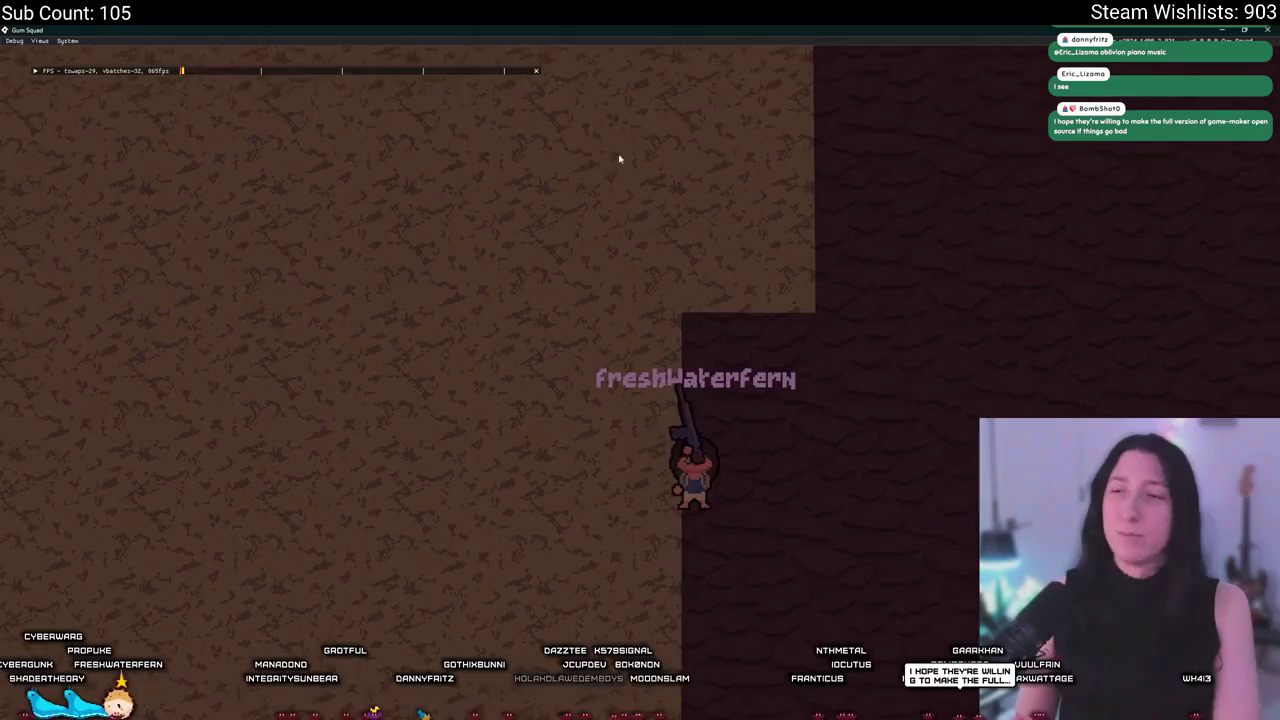
{"action": "key", "text": "a"}
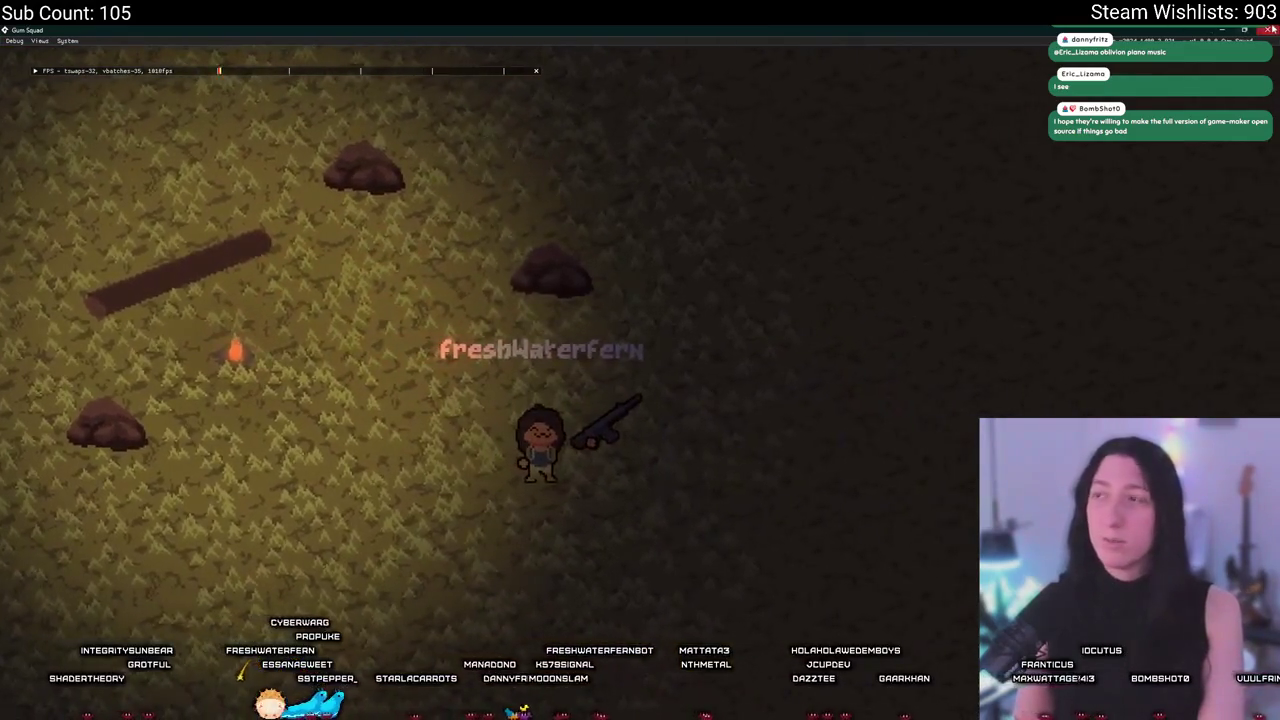
Close the running game and delete the YAY debug check from unload.
{"action": "left_click", "coordinate": [1271, 29]}
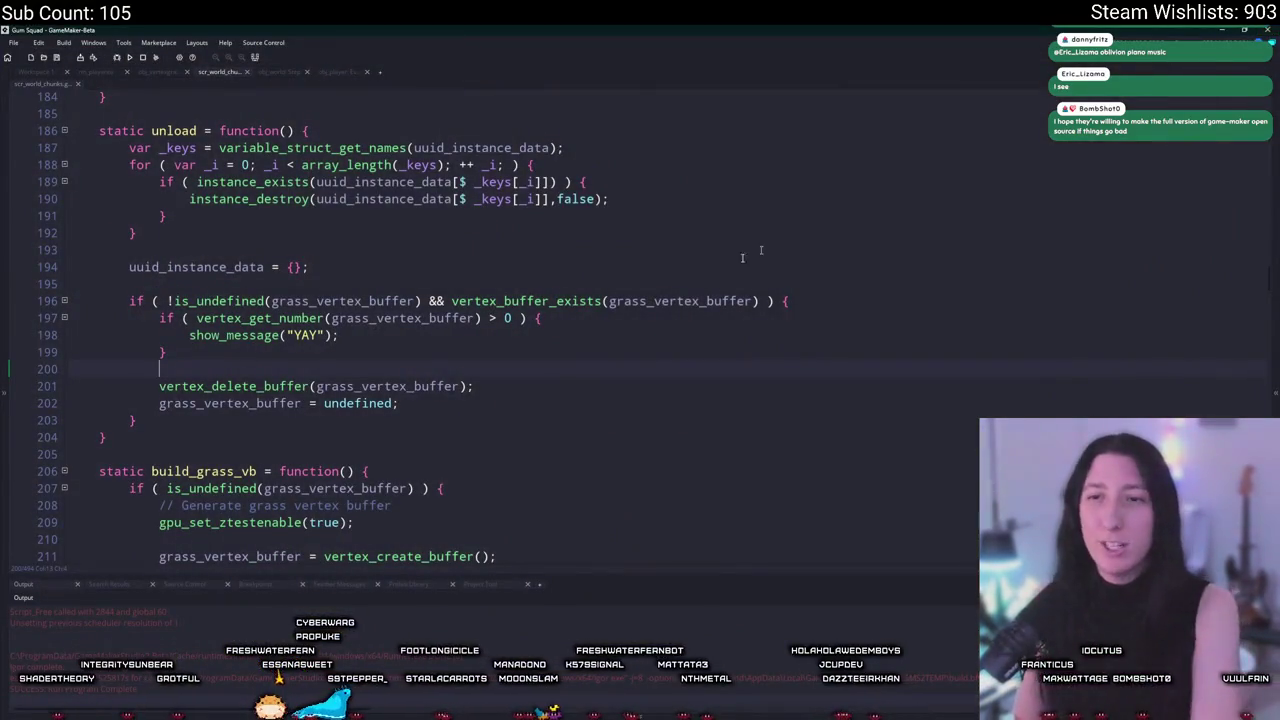
{"action": "key", "text": "shift+Up"}
{"action": "key", "text": "shift+Up"}
{"action": "key", "text": "shift+Up"}
{"action": "key", "text": "shift+End"}
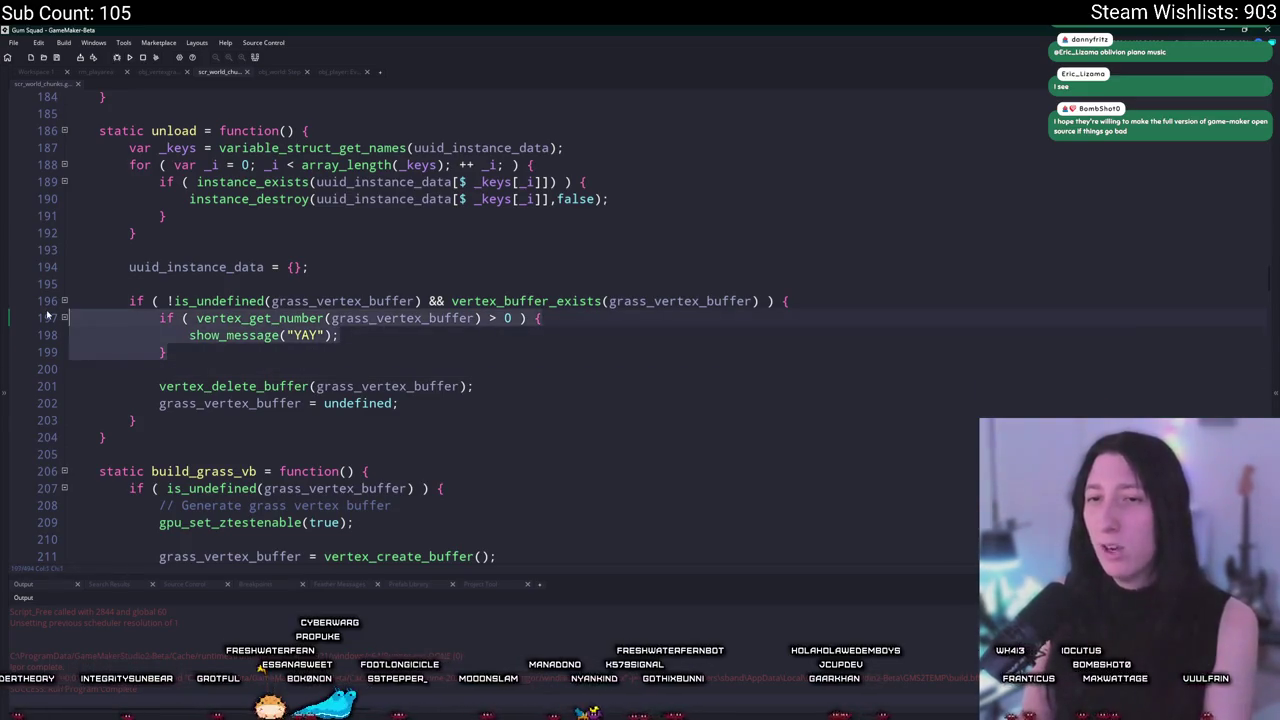
{"action": "key", "text": "Delete"}
{"action": "key", "text": "Delete"}
Delete the whole grass vertex buffer if-block from unload.
{"action": "left_click_drag", "start_coordinate": [136, 353], "coordinate": [131, 302]}
{"action": "left_click", "coordinate": [338, 281], "text": "shift"}
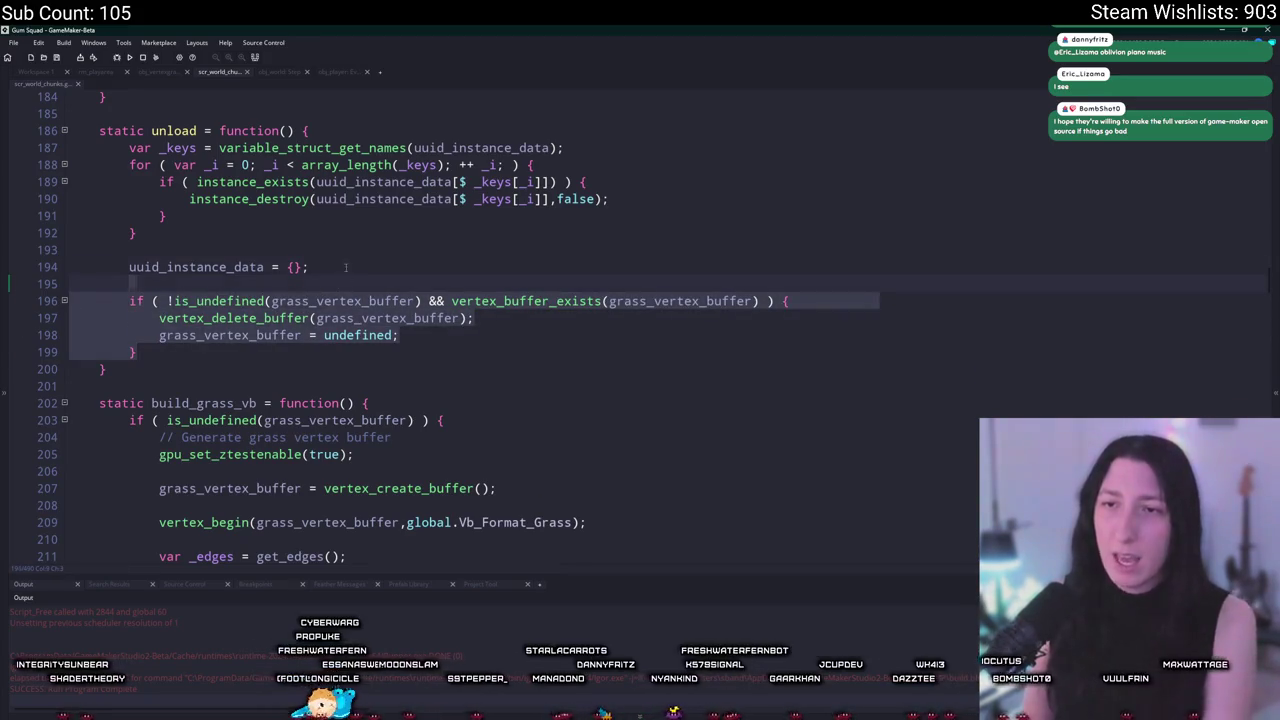
{"action": "key", "text": "BackSpace"}
Scroll up to build_grass_vb and start a code search for 'deactivate'.
{"action": "scroll", "coordinate": [330, 262], "scroll_direction": "up", "scroll_amount": 4}
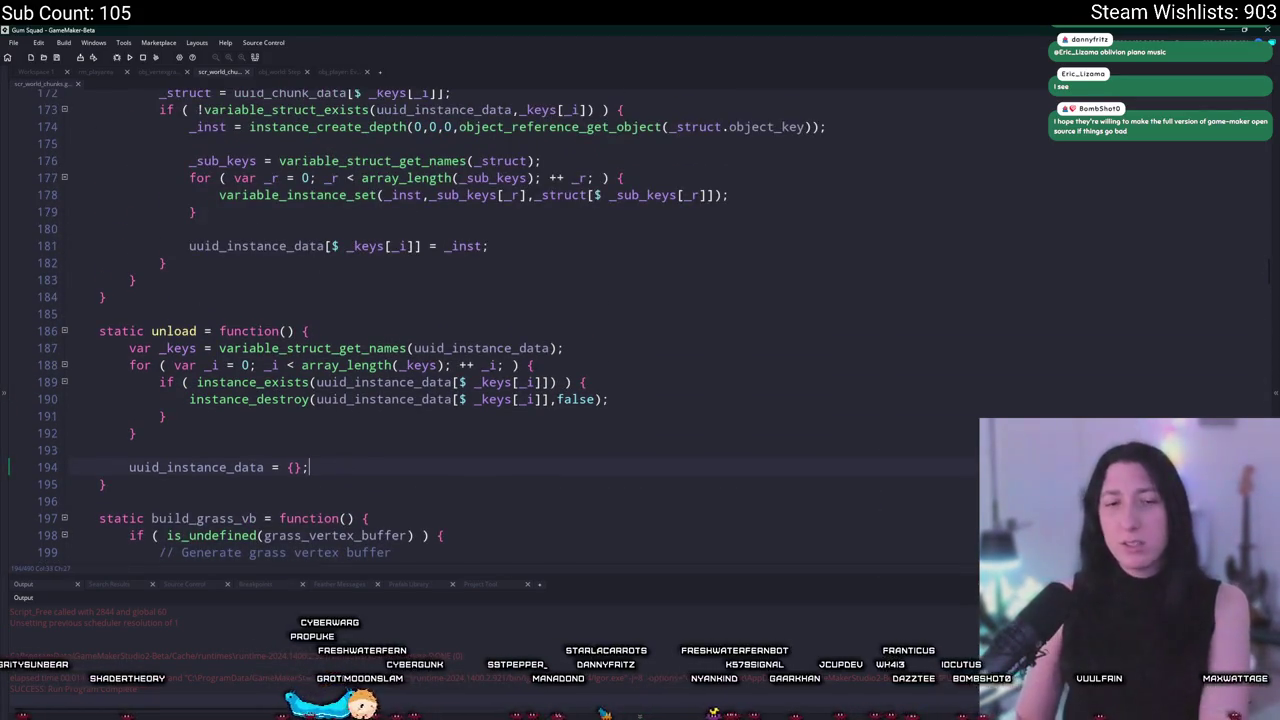
{"action": "scroll", "coordinate": [320, 423], "scroll_direction": "up", "scroll_amount": 15}
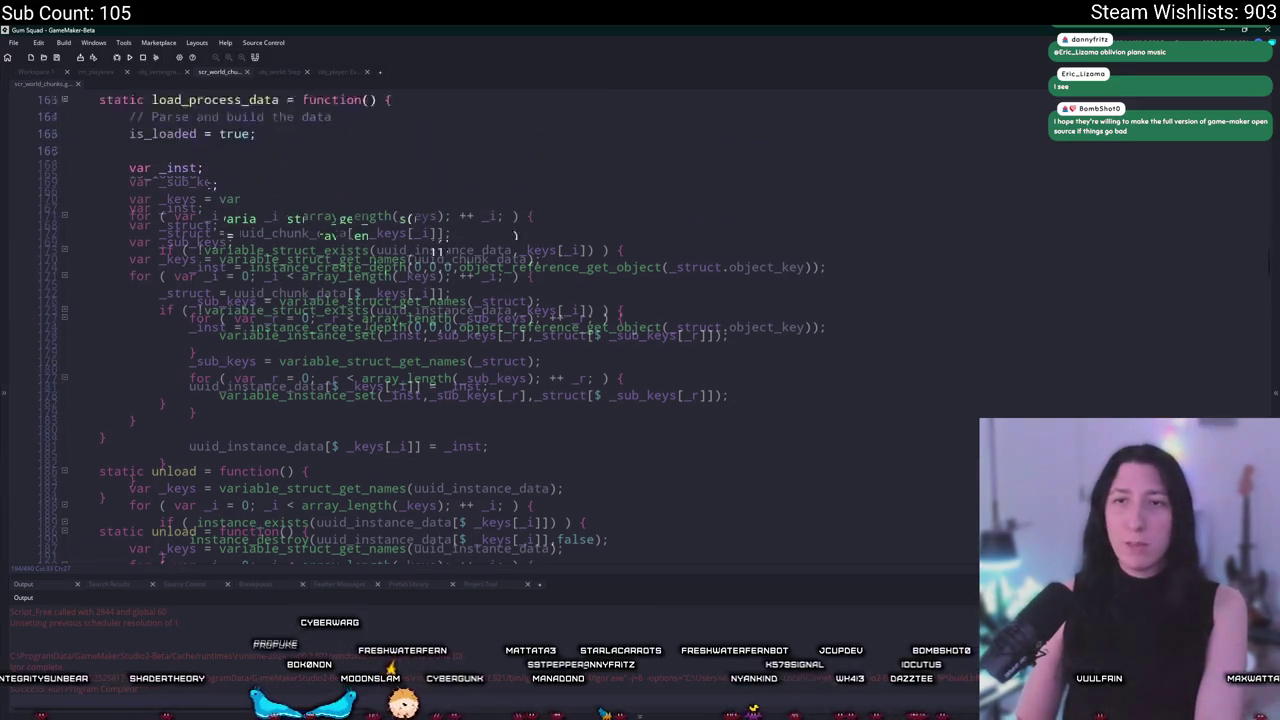
{"action": "scroll", "coordinate": [320, 423], "scroll_direction": "up", "scroll_amount": 13}
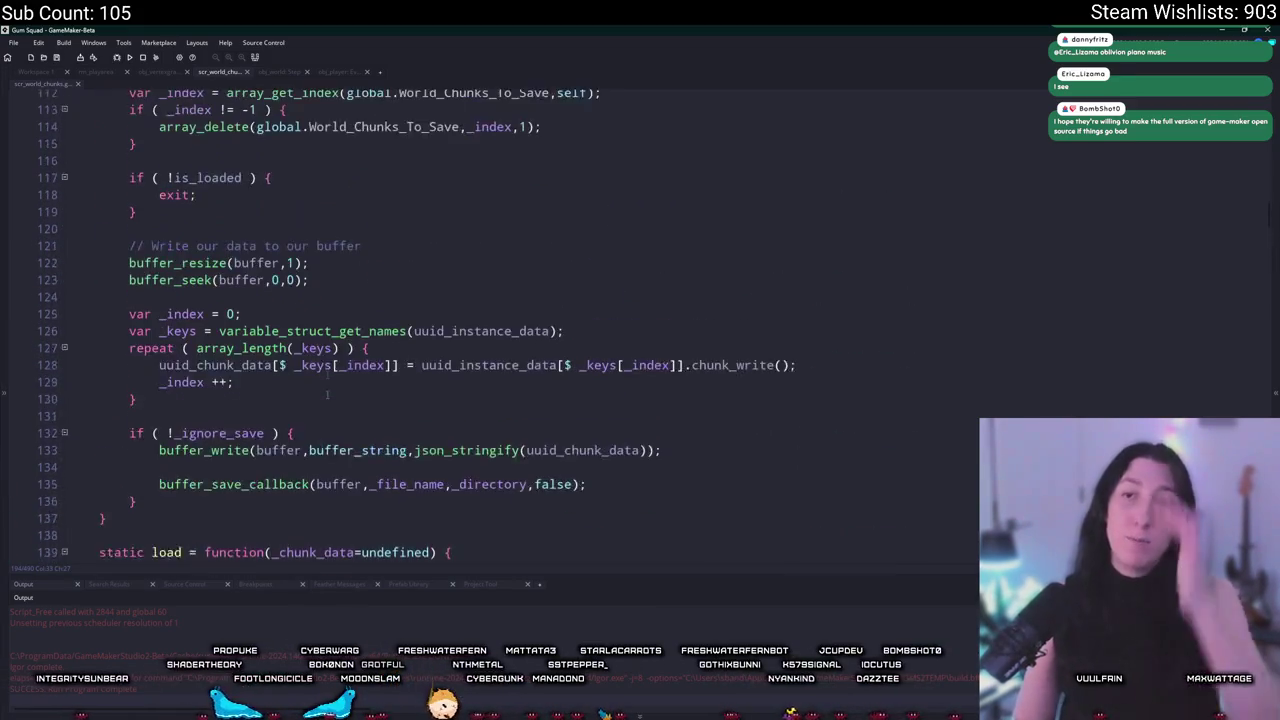
{"action": "scroll", "coordinate": [280, 368], "scroll_direction": "up", "scroll_amount": 16}
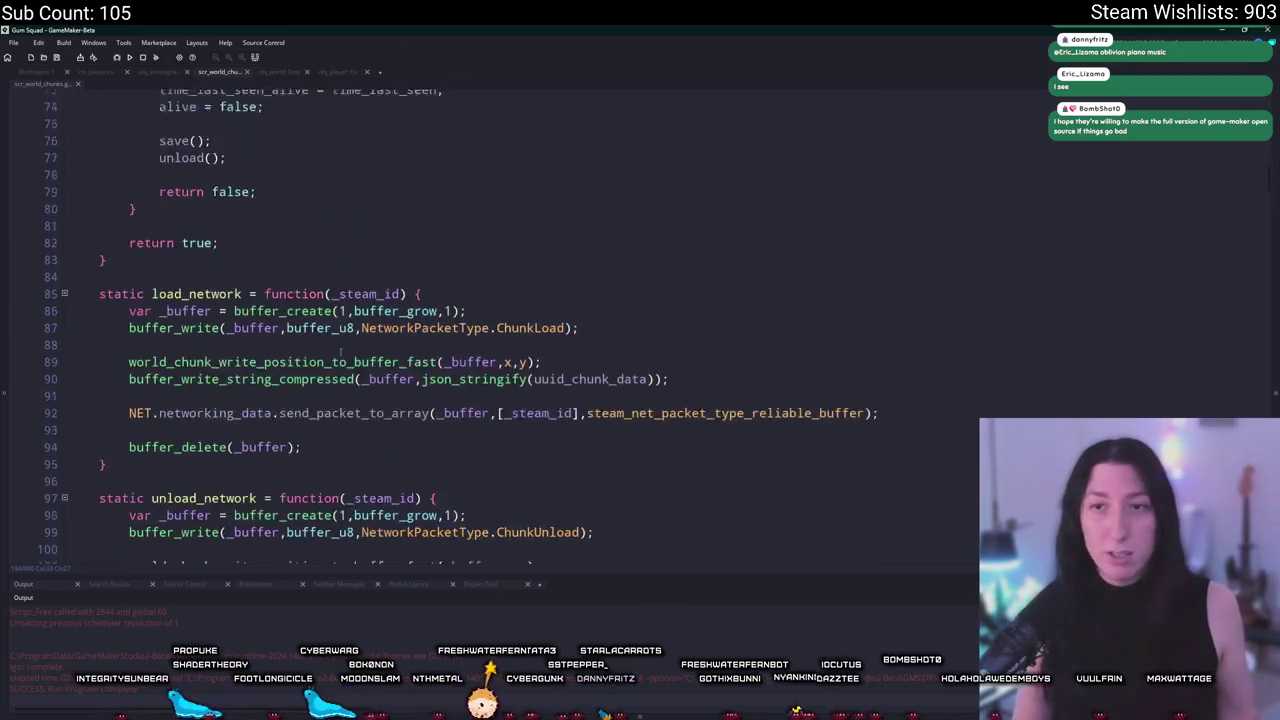
{"action": "scroll", "coordinate": [280, 368], "scroll_direction": "up", "scroll_amount": 7}
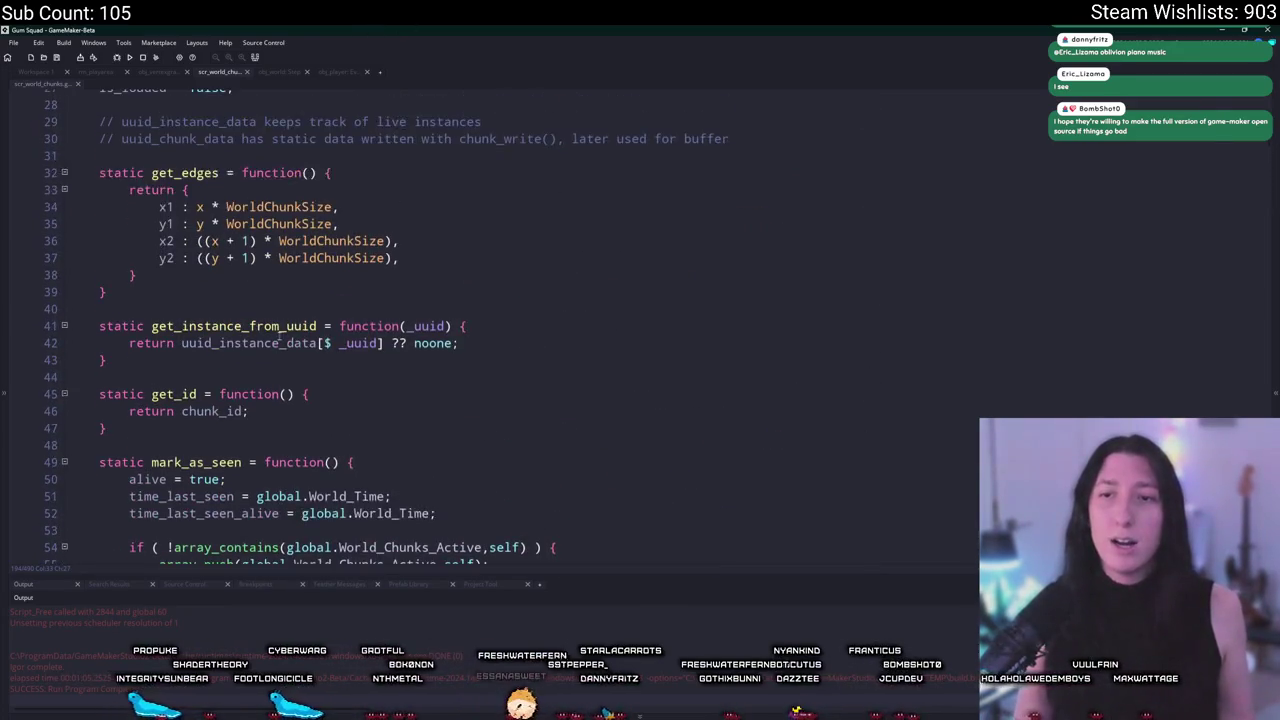
{"action": "left_click_drag", "start_coordinate": [100, 137], "coordinate": [475, 555]}
{"action": "scroll", "coordinate": [483, 380], "scroll_direction": "down", "scroll_amount": 20}
{"action": "left_click", "coordinate": [483, 403]}
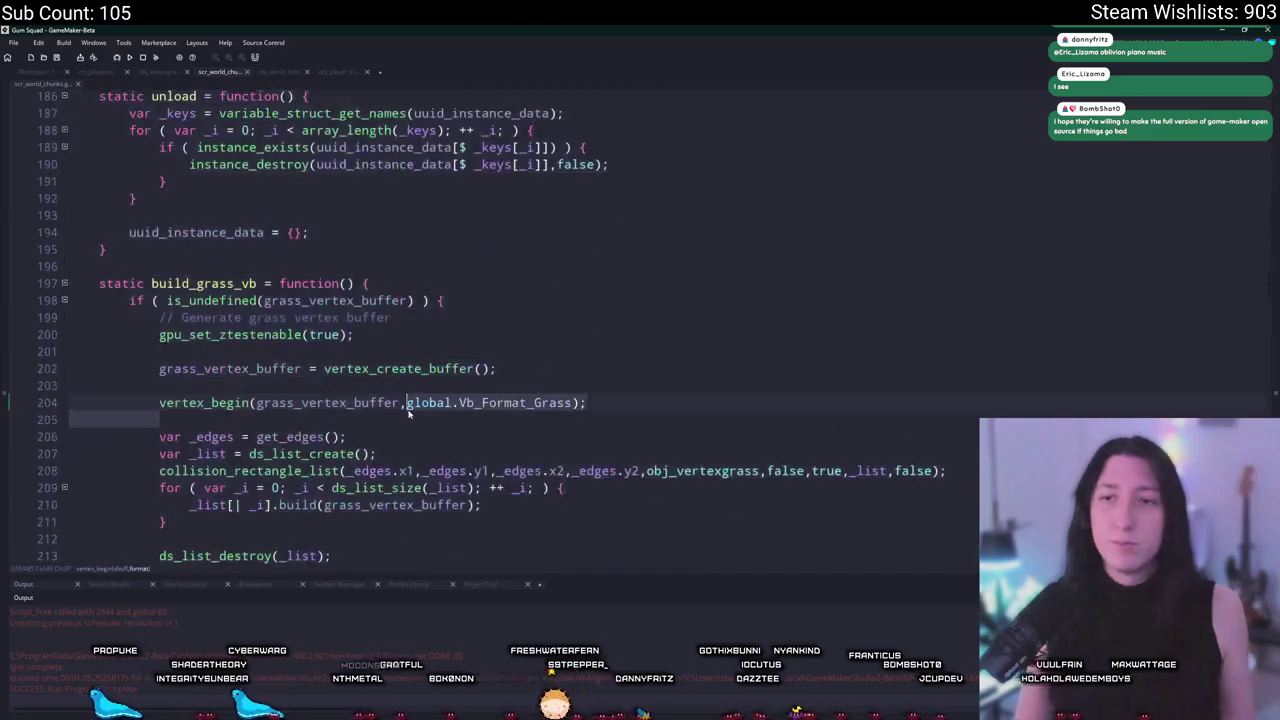
{"action": "scroll", "coordinate": [483, 362], "scroll_direction": "down", "scroll_amount": 8}
{"action": "scroll", "coordinate": [466, 310], "scroll_direction": "down", "scroll_amount": 4}
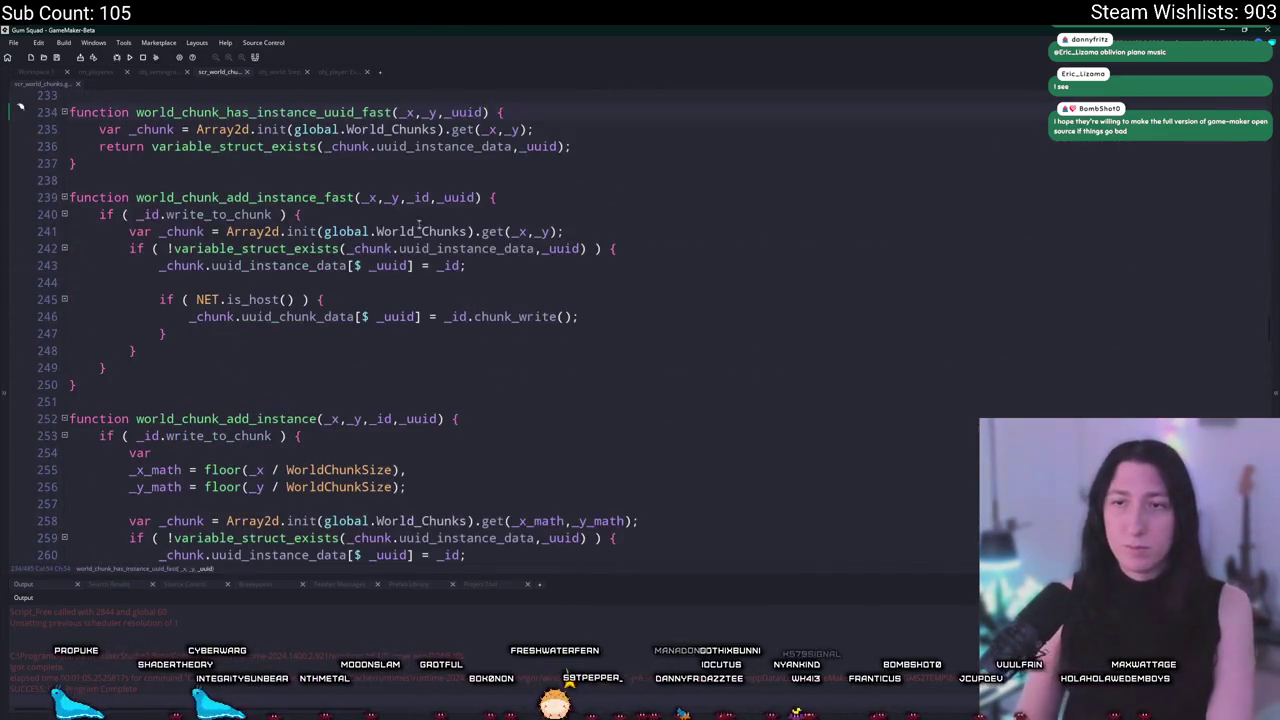
{"action": "key", "text": "ctrl+f"}
{"action": "type", "text": "deactivate"}
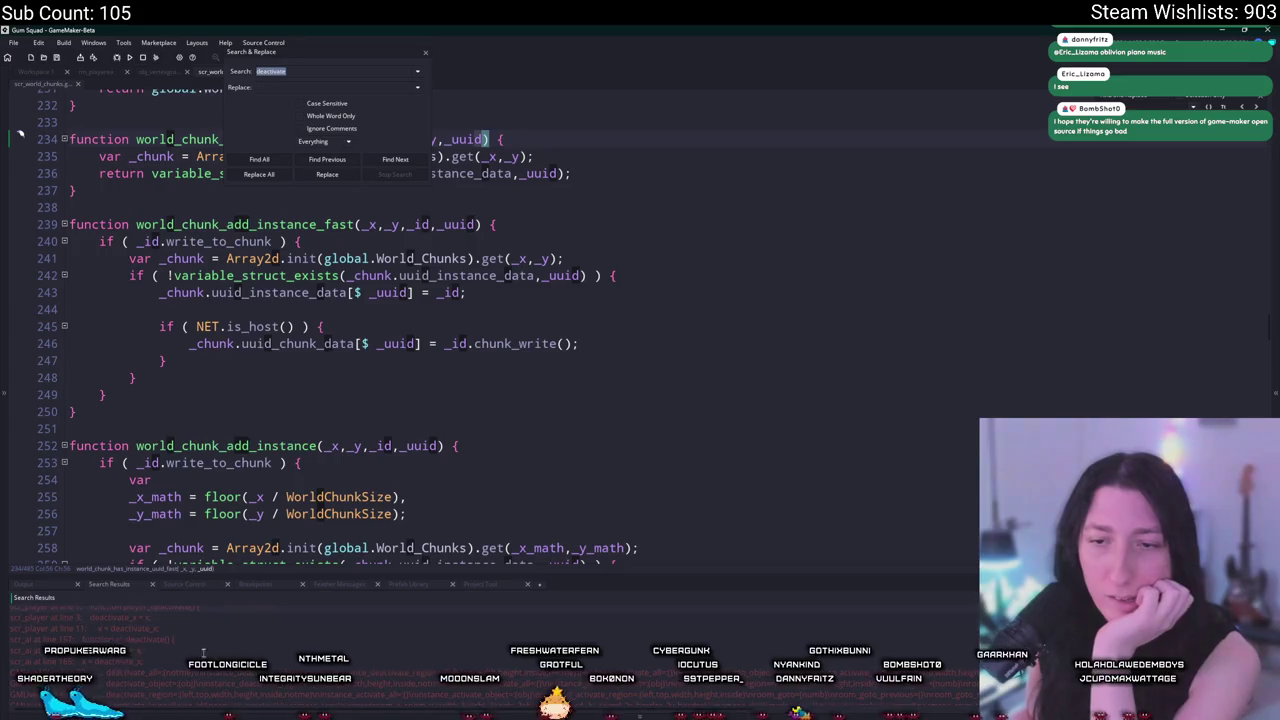
Jump to the instance_deactivate_object match at line 37 and close the find-and-replace panel.
{"action": "left_click", "coordinate": [395, 159]}
{"action": "scroll", "coordinate": [395, 272], "scroll_direction": "up", "scroll_amount": 4}
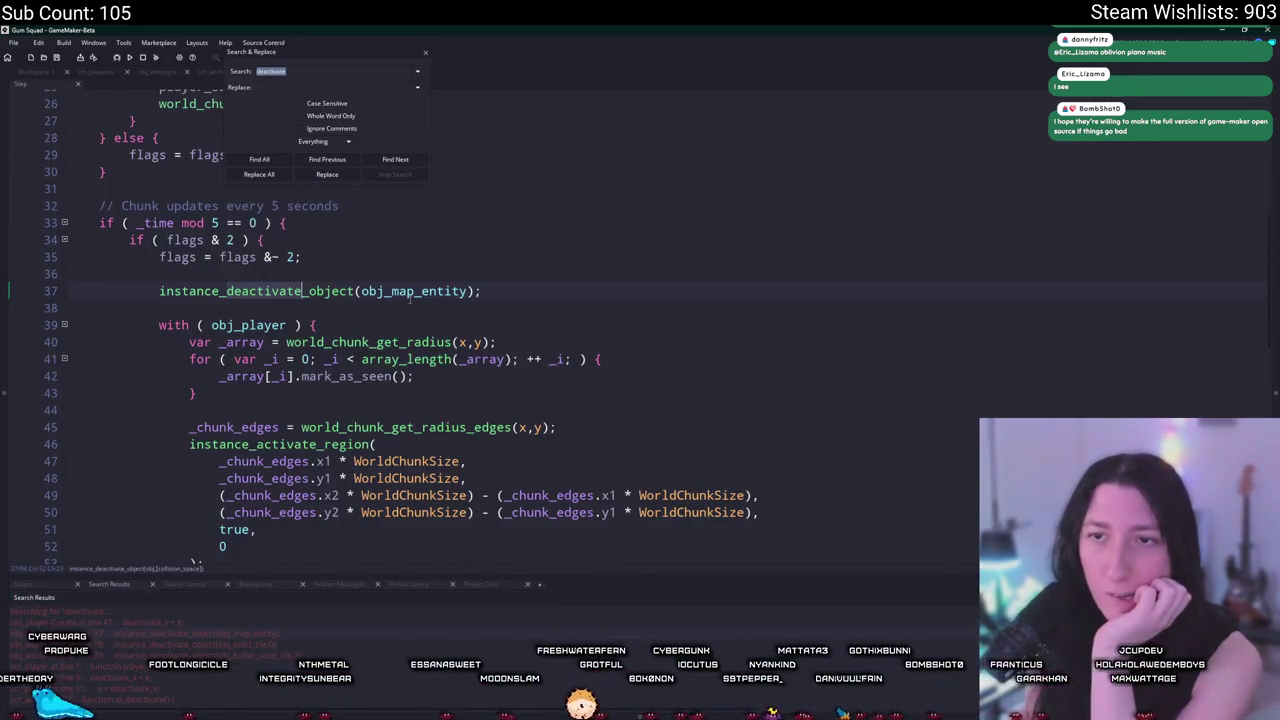
{"action": "left_click", "coordinate": [427, 54]}
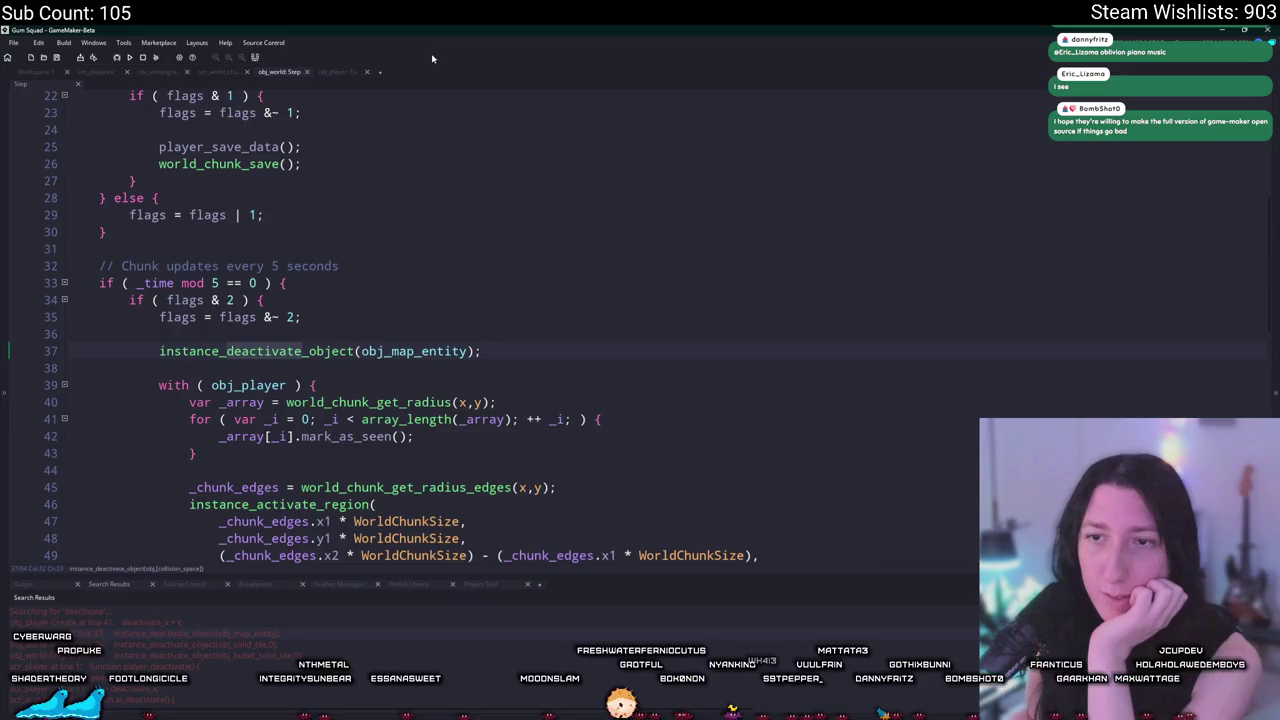
{"action": "scroll", "coordinate": [283, 289], "scroll_direction": "down", "scroll_amount": 6}
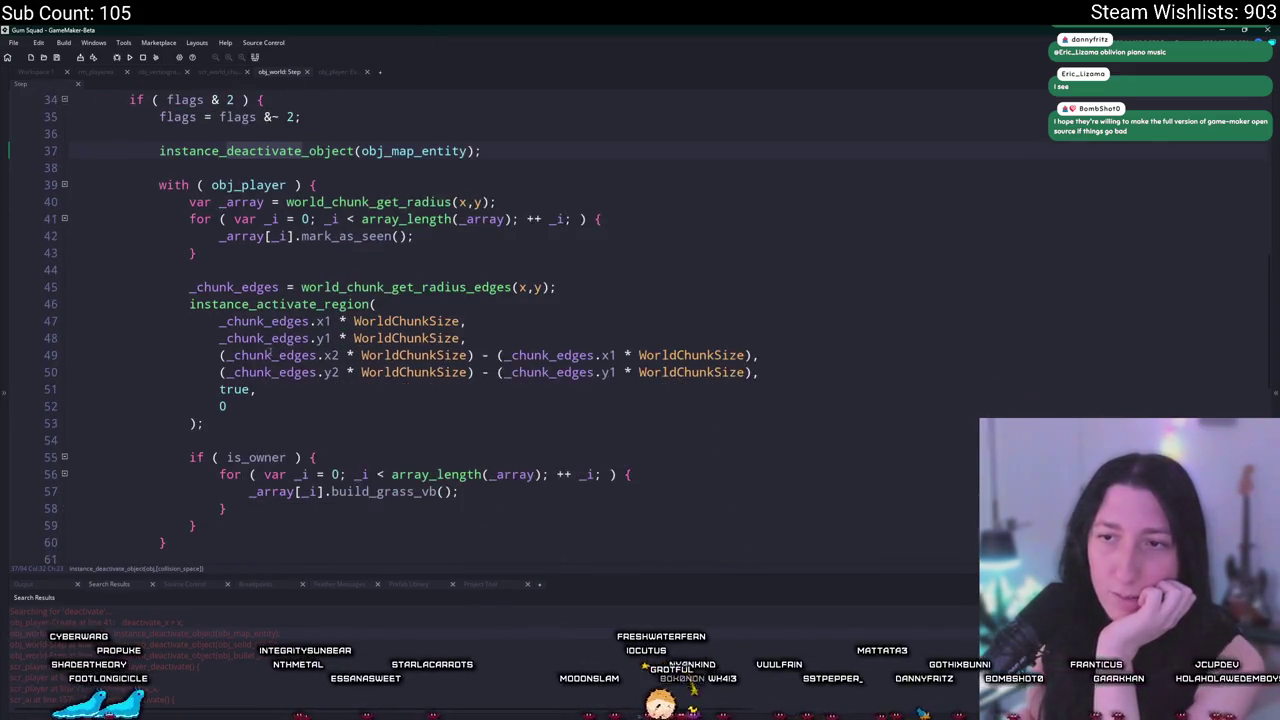
{"action": "scroll", "coordinate": [361, 459], "scroll_direction": "down", "scroll_amount": 5}
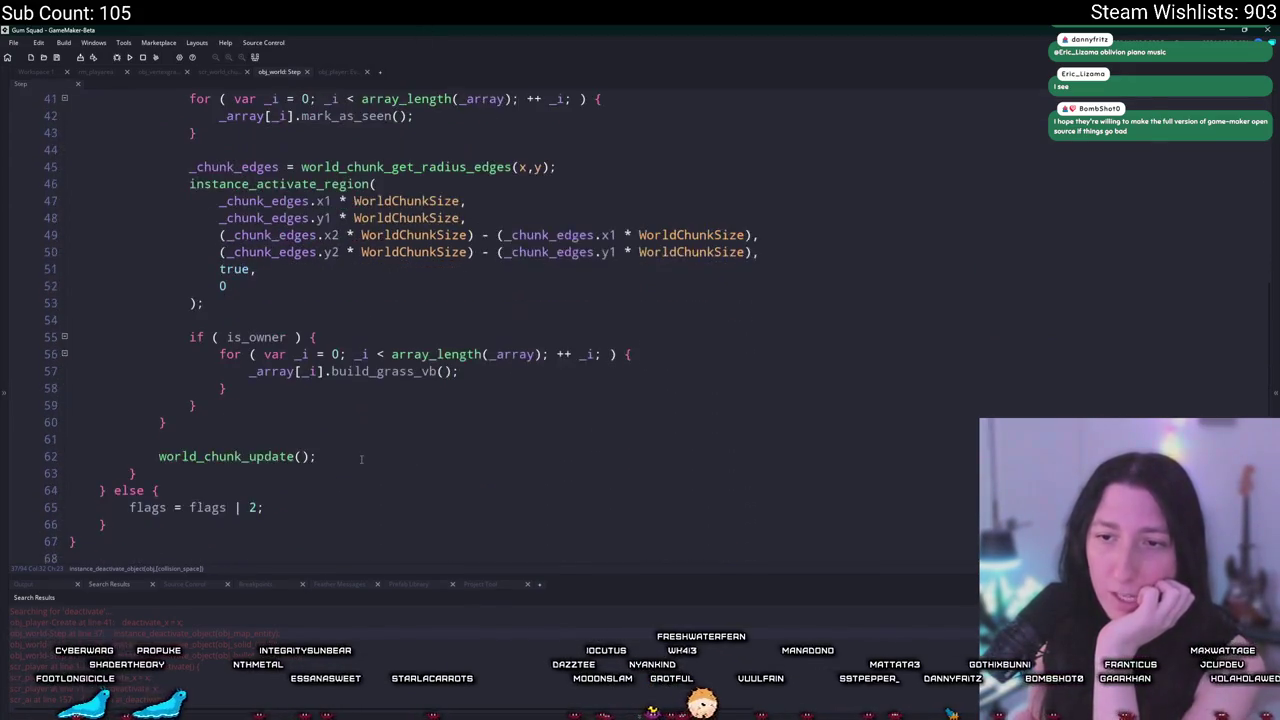
{"action": "scroll", "coordinate": [233, 445], "scroll_direction": "down", "scroll_amount": 3}
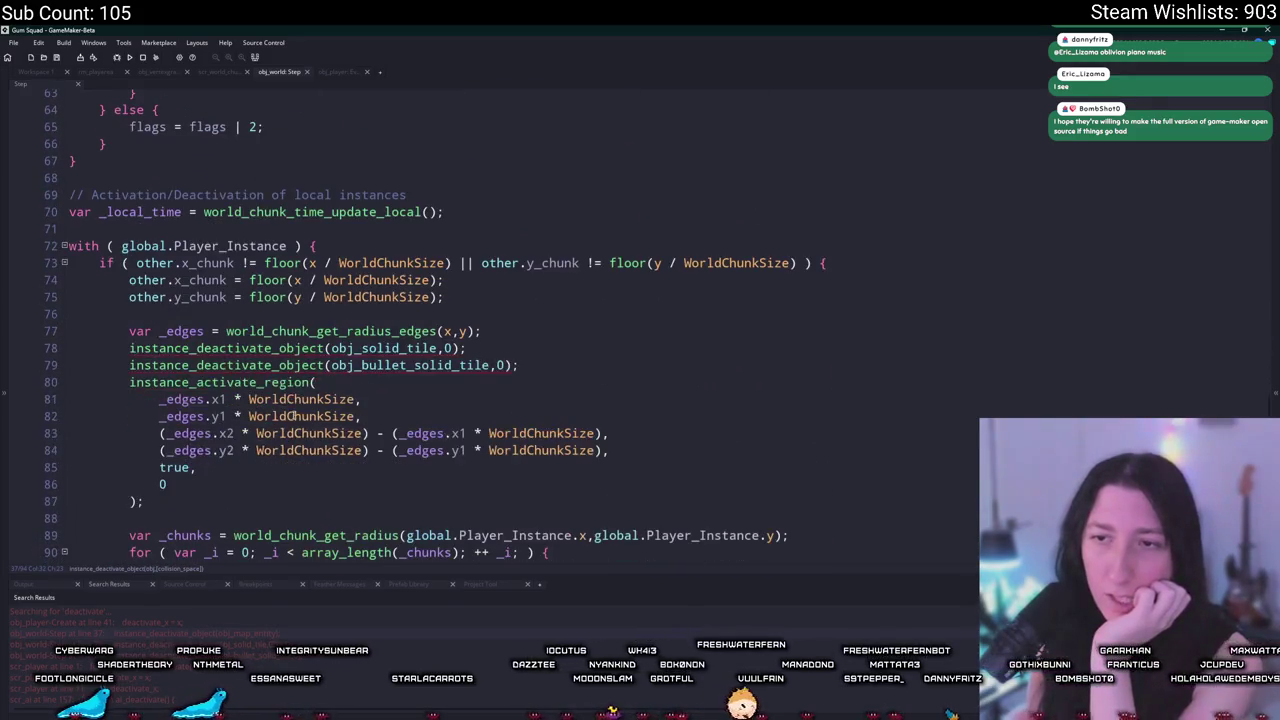
{"action": "scroll", "coordinate": [300, 350], "scroll_direction": "down", "scroll_amount": 2}
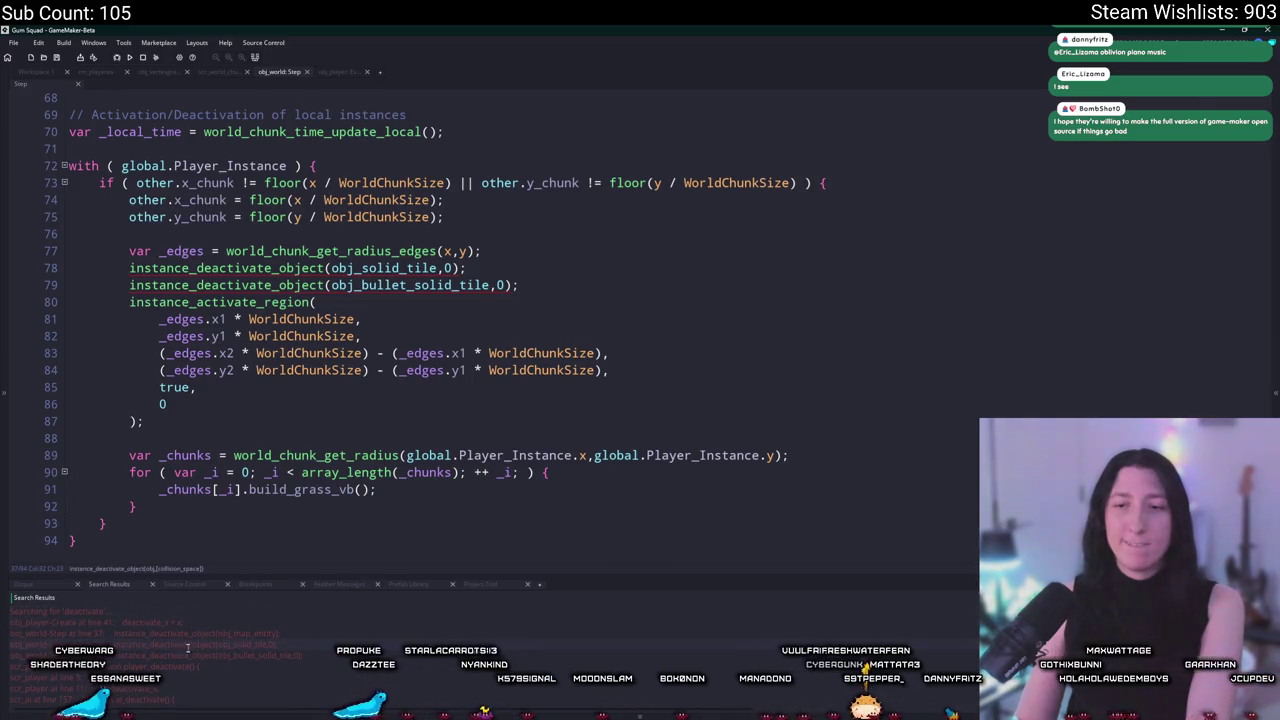
{"action": "double_click", "coordinate": [283, 632]}
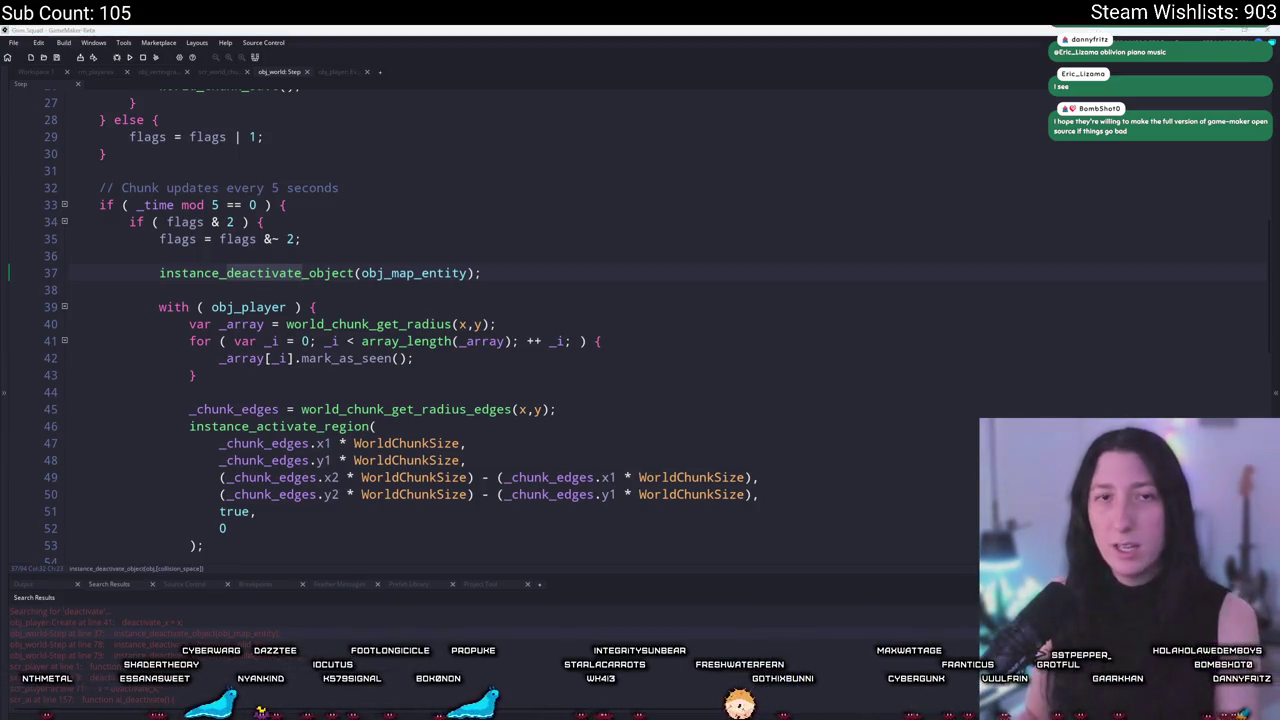
Search the web for 'gamemaker html github' and open the GameMaker HTML5 runtime repository.
{"action": "type", "text": "gamemakeri"}
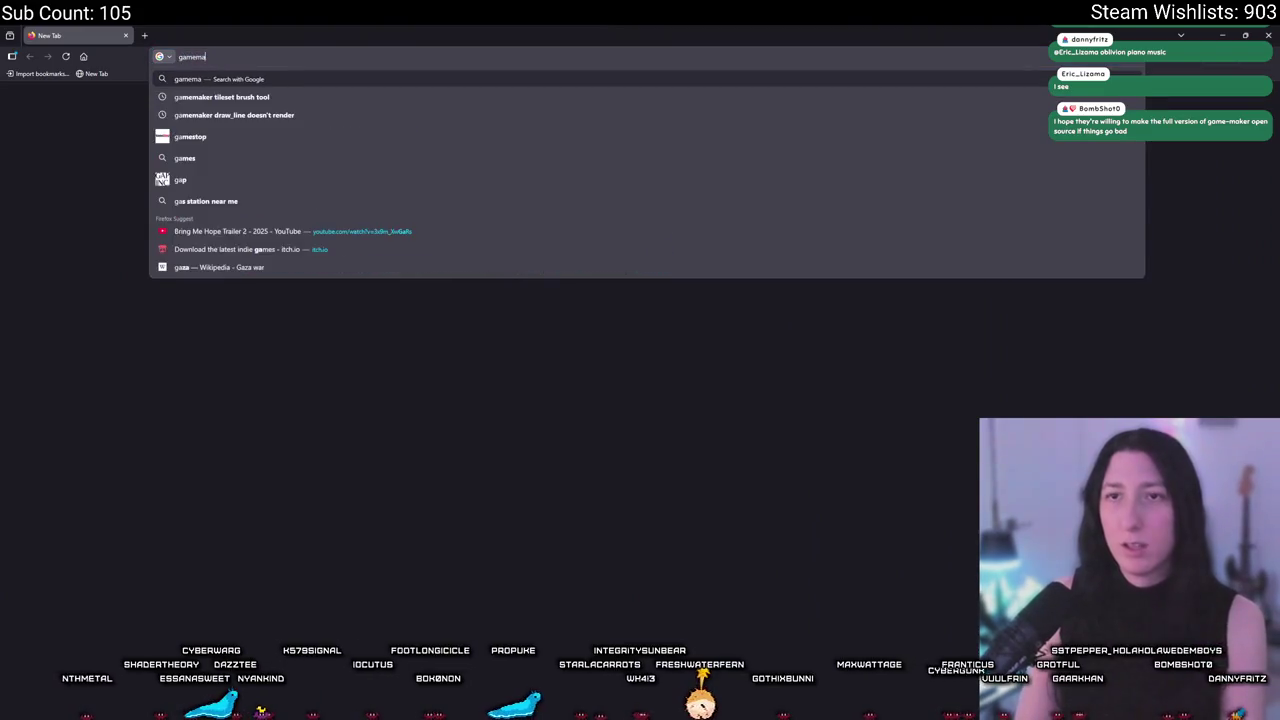
{"action": "key", "text": "BackSpace"}
{"action": "type", "text": "html git"}
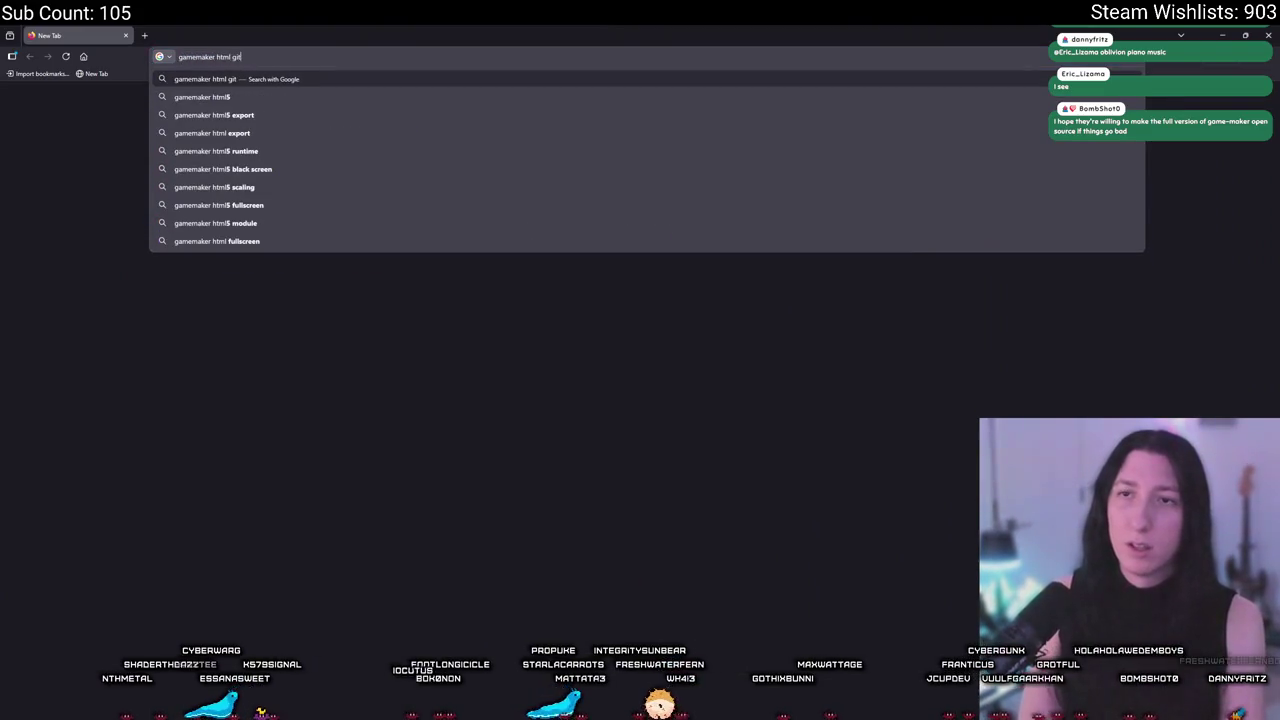
{"action": "type", "text": "hub"}
{"action": "key", "text": "Return"}
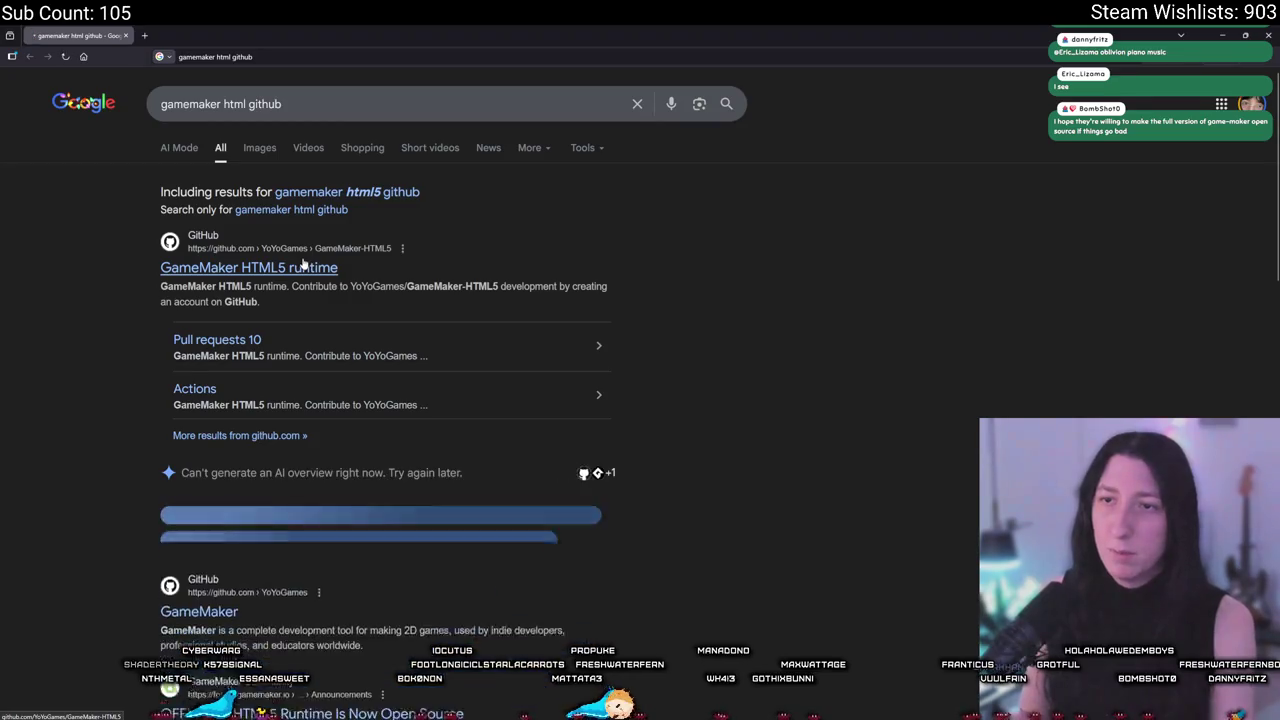
{"action": "left_click", "coordinate": [303, 266]}
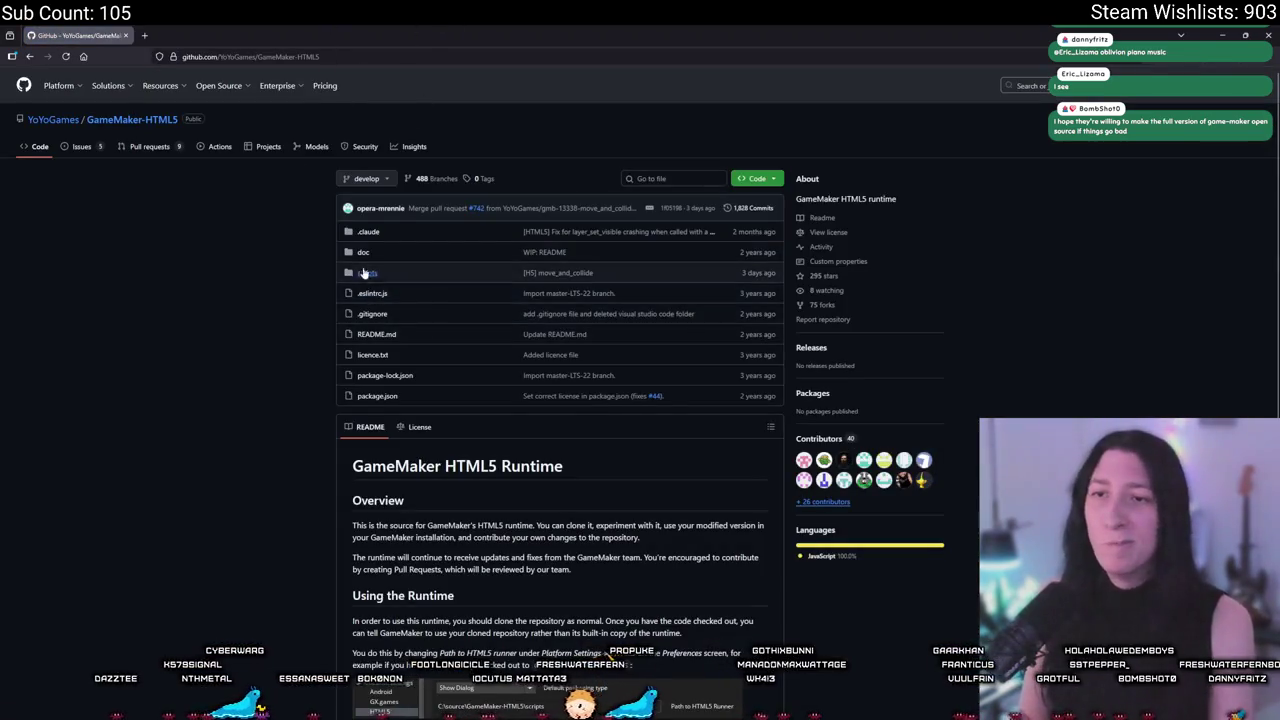
Open scripts > Builders > yyPrimBuilder.js and skim its source.
{"action": "scroll", "coordinate": [432, 318], "scroll_direction": "down", "scroll_amount": 5}
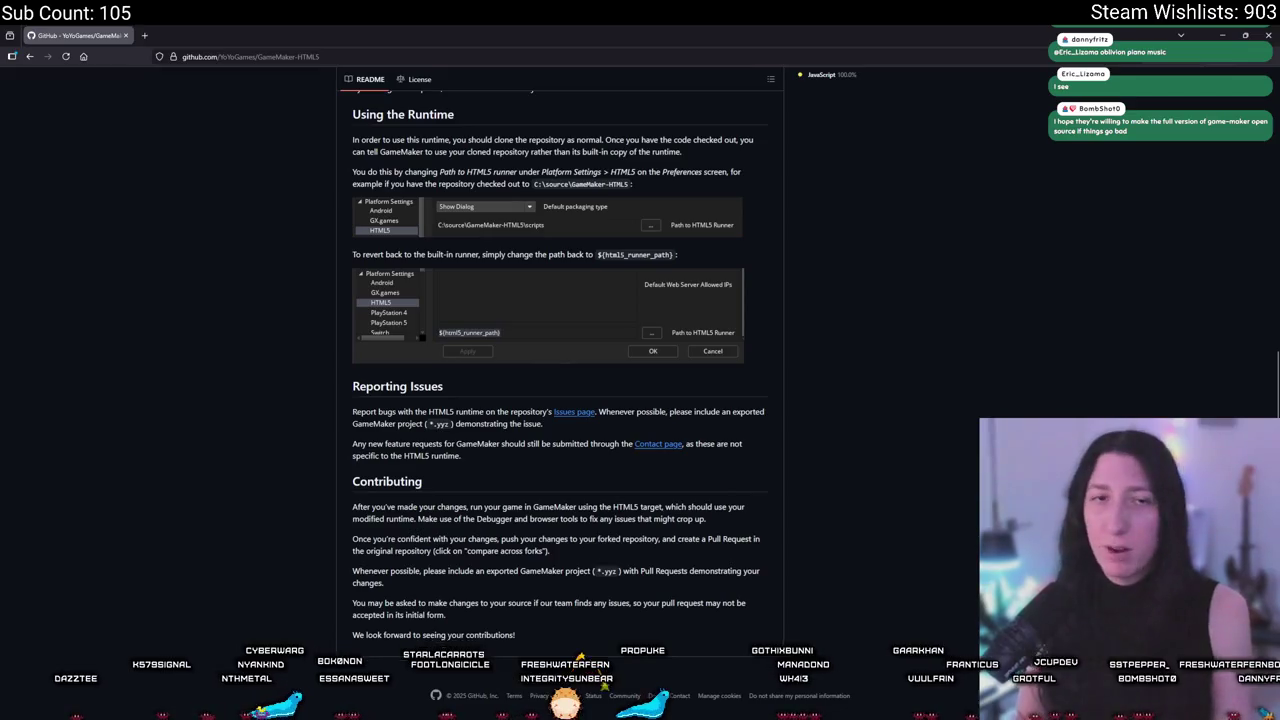
{"action": "scroll", "coordinate": [318, 372], "scroll_direction": "up", "scroll_amount": 4}
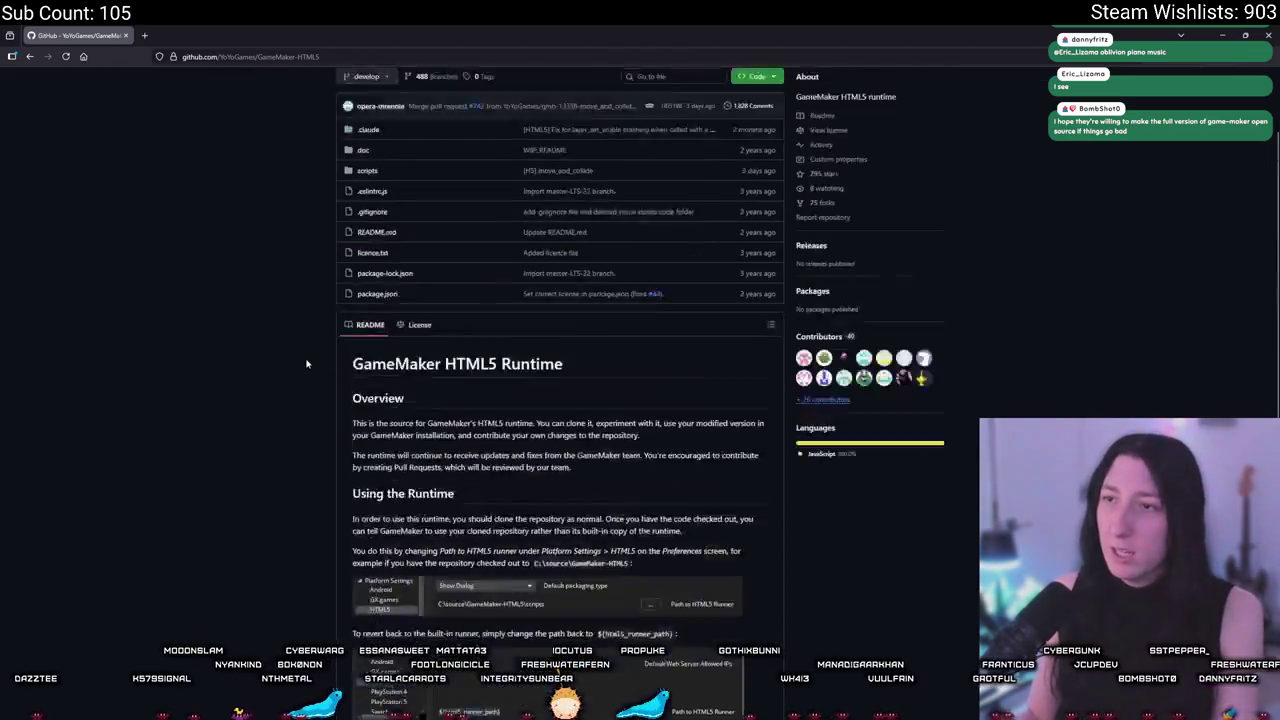
{"action": "left_click", "coordinate": [368, 201]}
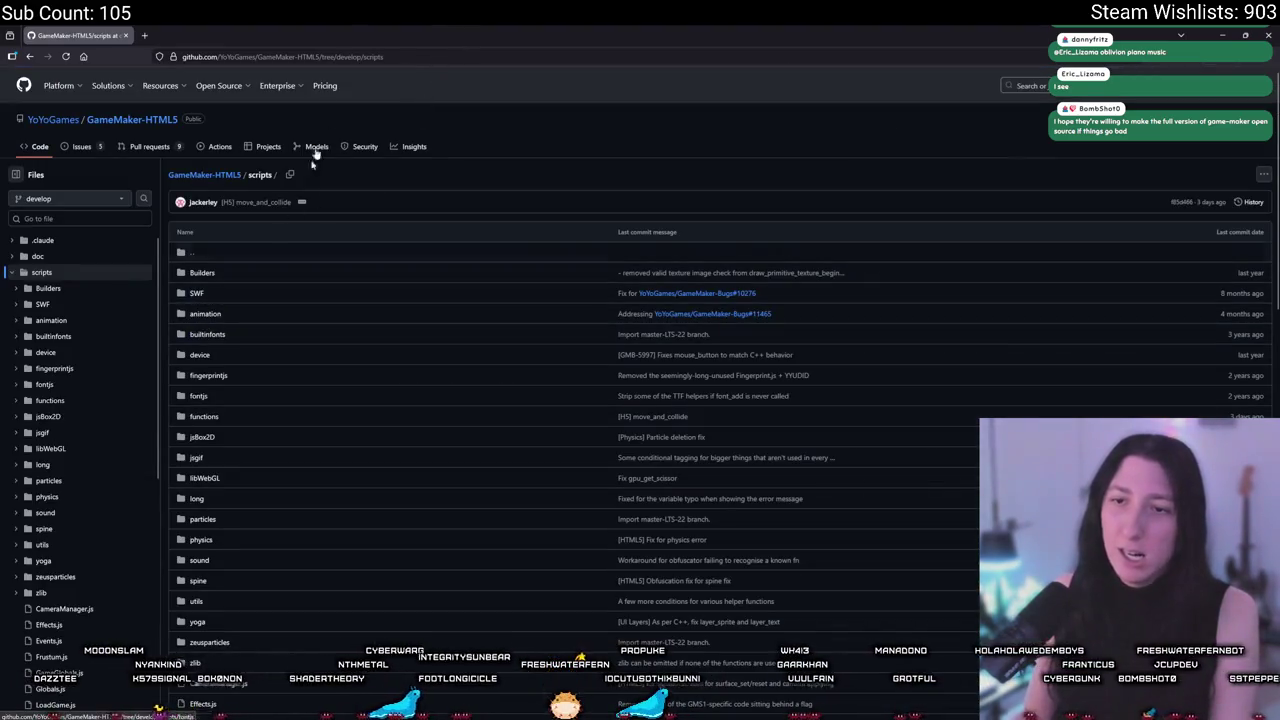
{"action": "scroll", "coordinate": [185, 448], "scroll_direction": "down", "scroll_amount": 2}
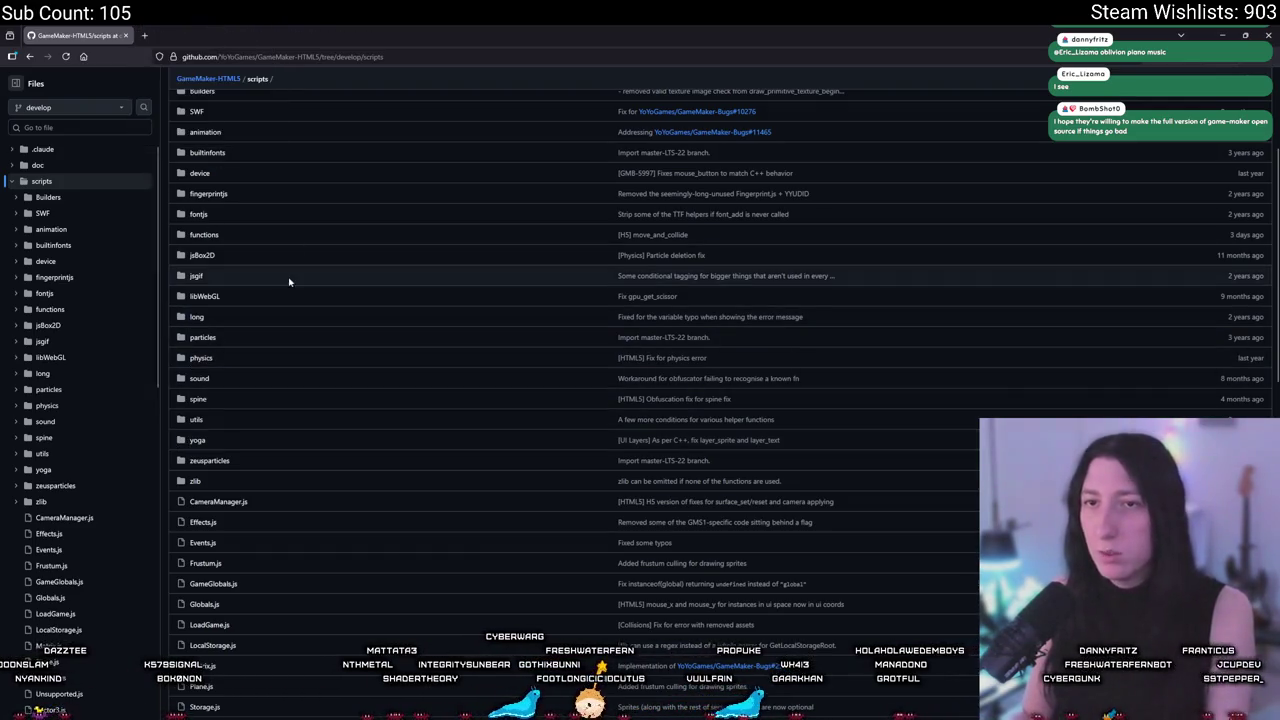
{"action": "scroll", "coordinate": [284, 283], "scroll_direction": "up", "scroll_amount": 1}
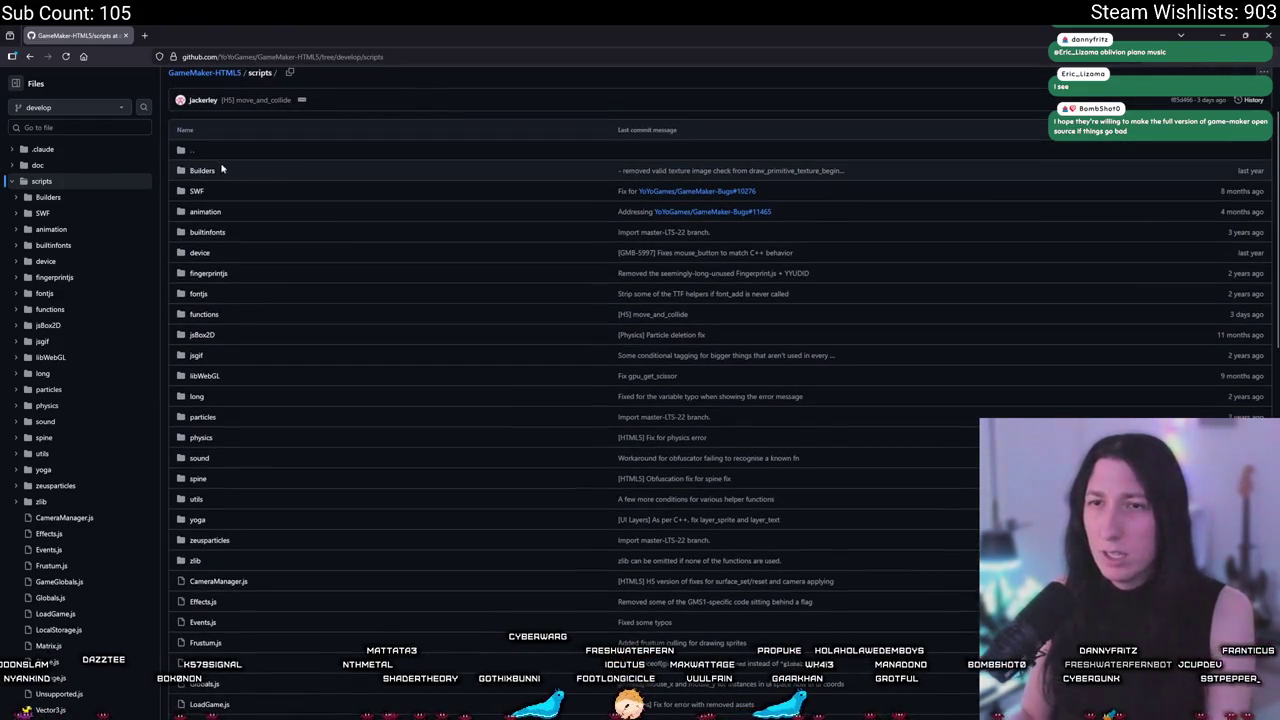
{"action": "left_click", "coordinate": [203, 171]}
{"action": "left_click", "coordinate": [214, 182]}
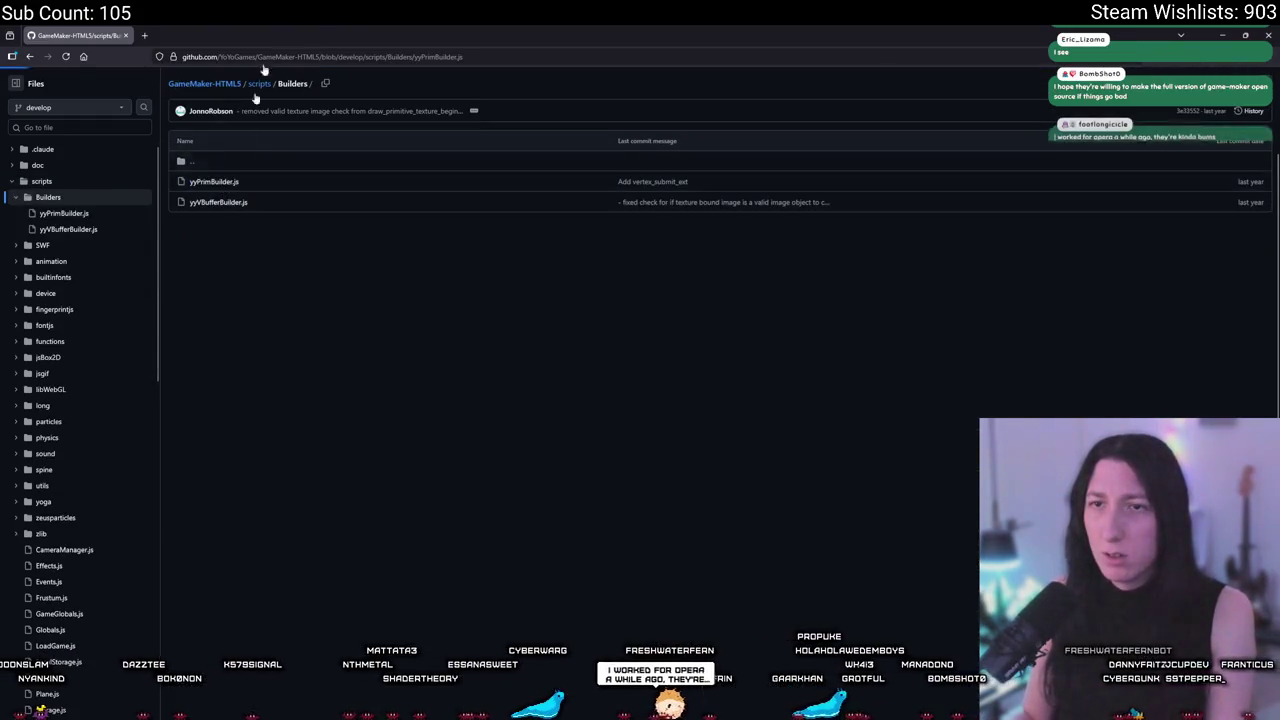
{"action": "scroll", "coordinate": [290, 350], "scroll_direction": "down", "scroll_amount": 12}
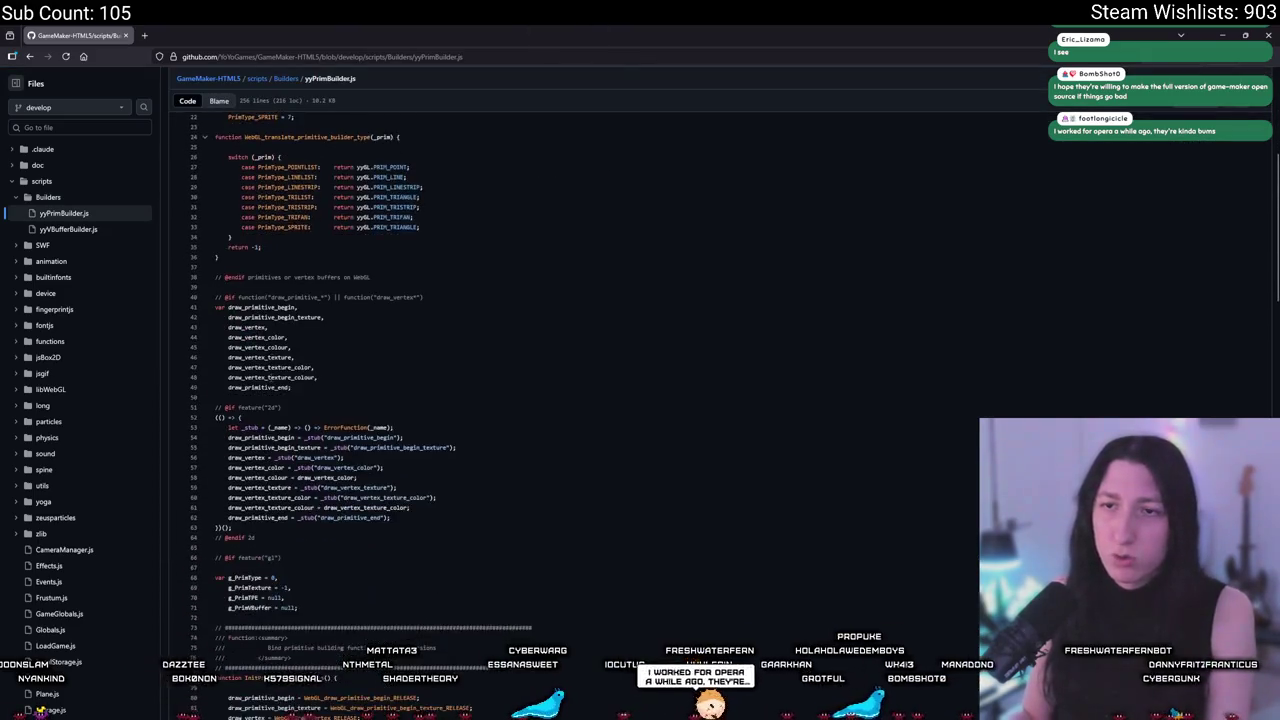
{"action": "scroll", "coordinate": [321, 318], "scroll_direction": "down", "scroll_amount": 18}
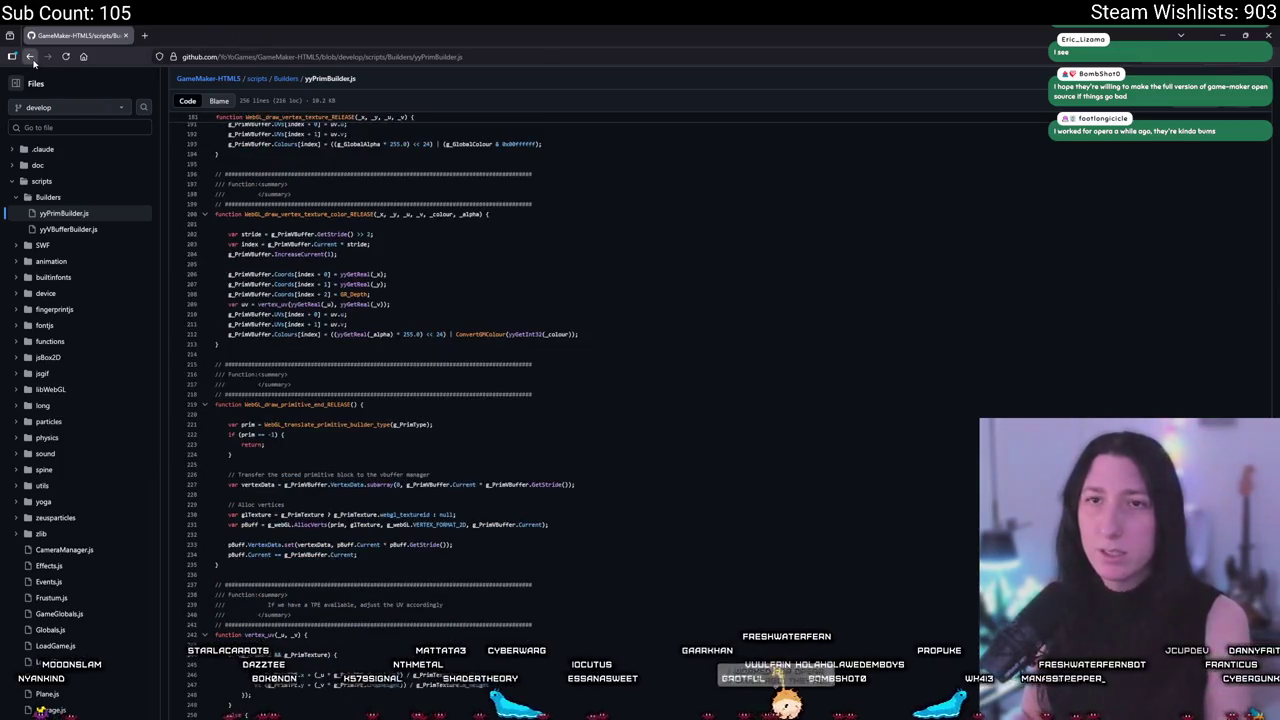
Go back to the scripts listing and open the functions folder.
{"action": "left_click", "coordinate": [30, 57]}
{"action": "left_click", "coordinate": [30, 57]}
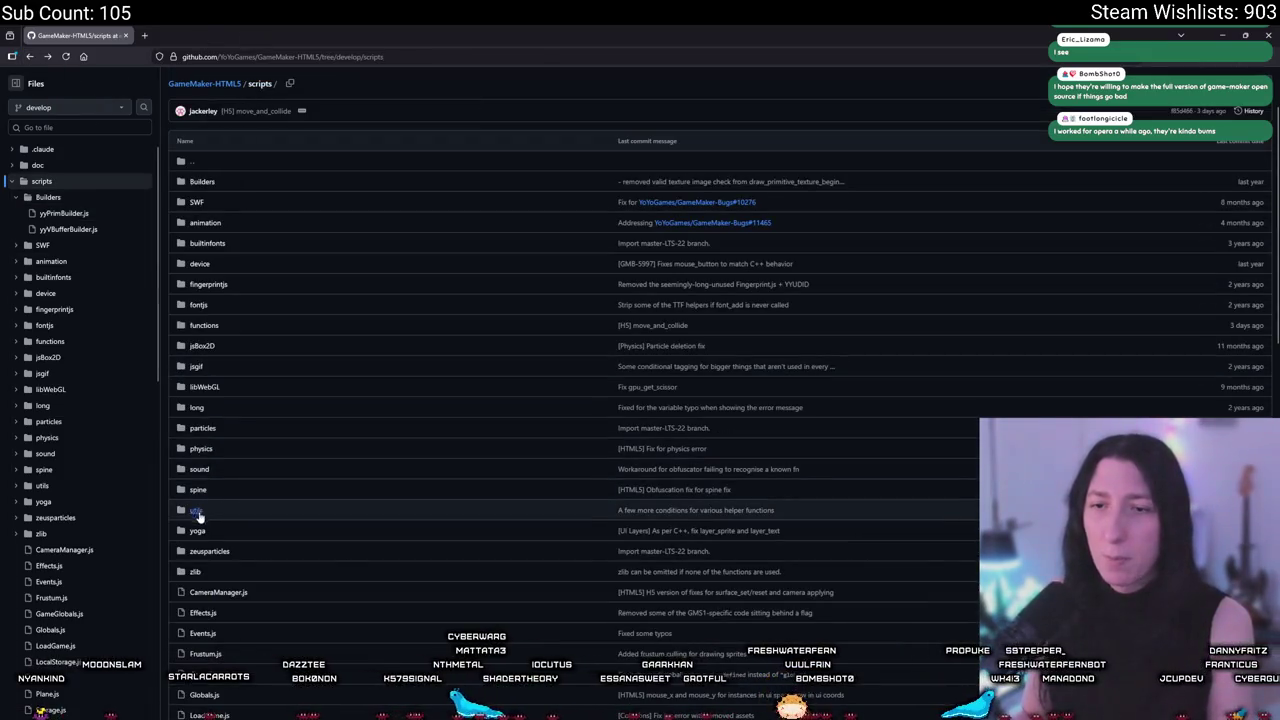
{"action": "scroll", "coordinate": [201, 560], "scroll_direction": "down", "scroll_amount": 3}
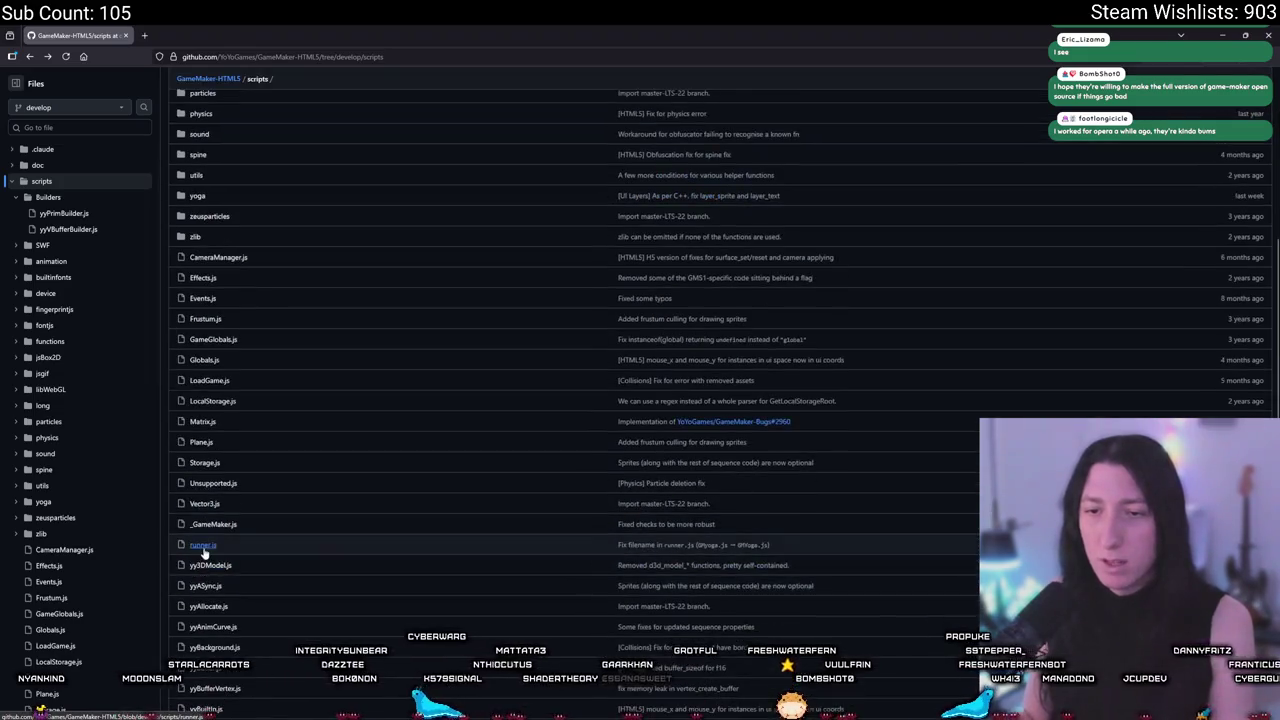
{"action": "scroll", "coordinate": [203, 550], "scroll_direction": "down", "scroll_amount": 5}
{"action": "scroll", "coordinate": [283, 675], "scroll_direction": "up", "scroll_amount": 6}
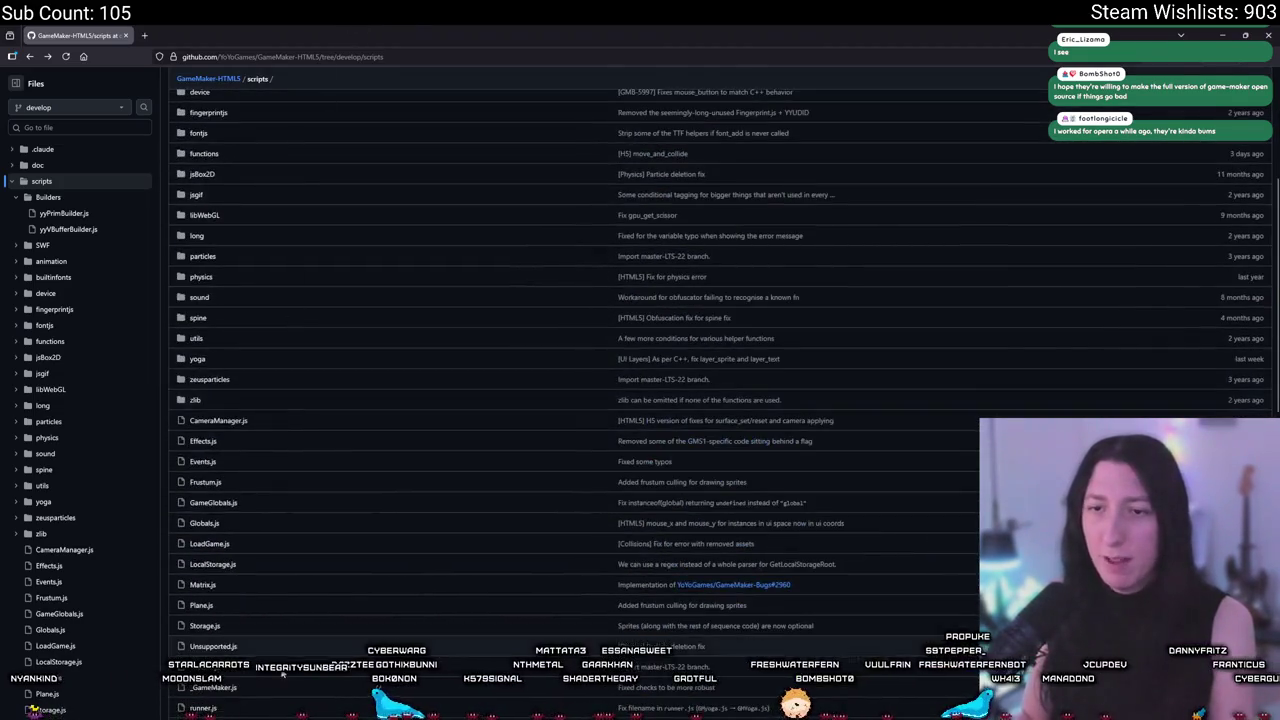
{"action": "scroll", "coordinate": [260, 600], "scroll_direction": "up", "scroll_amount": 3}
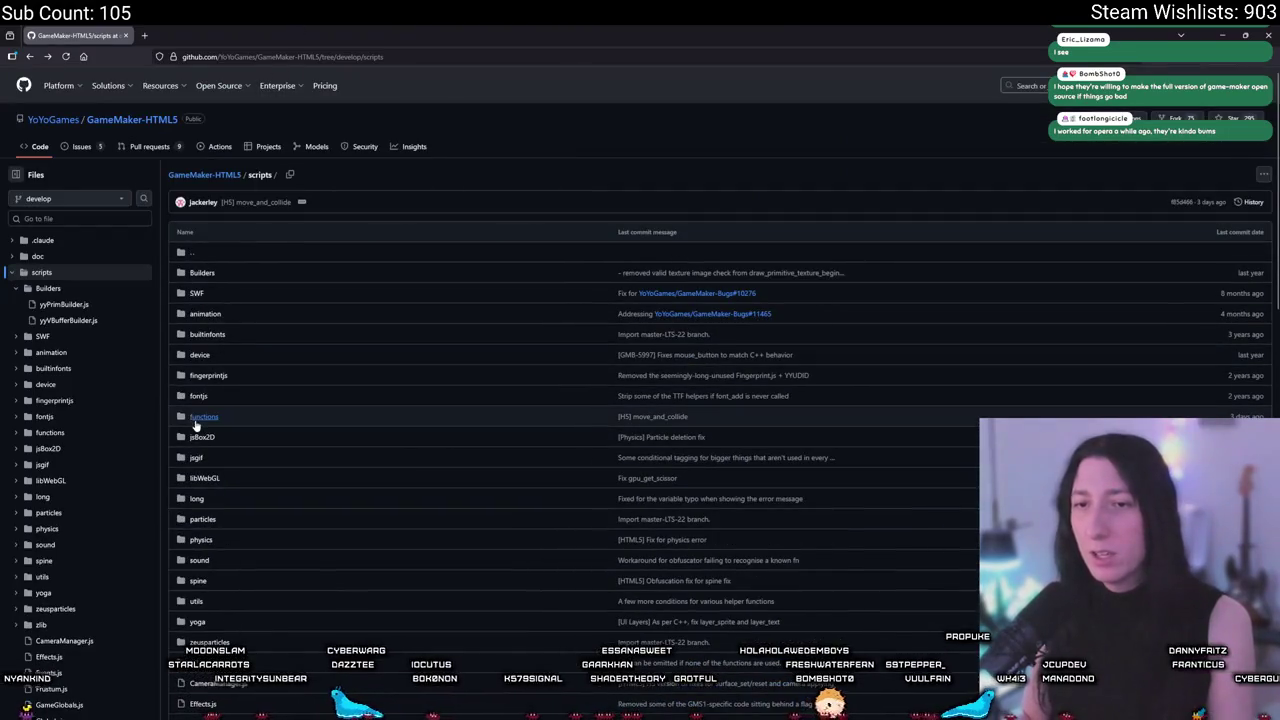
{"action": "left_click", "coordinate": [195, 420]}
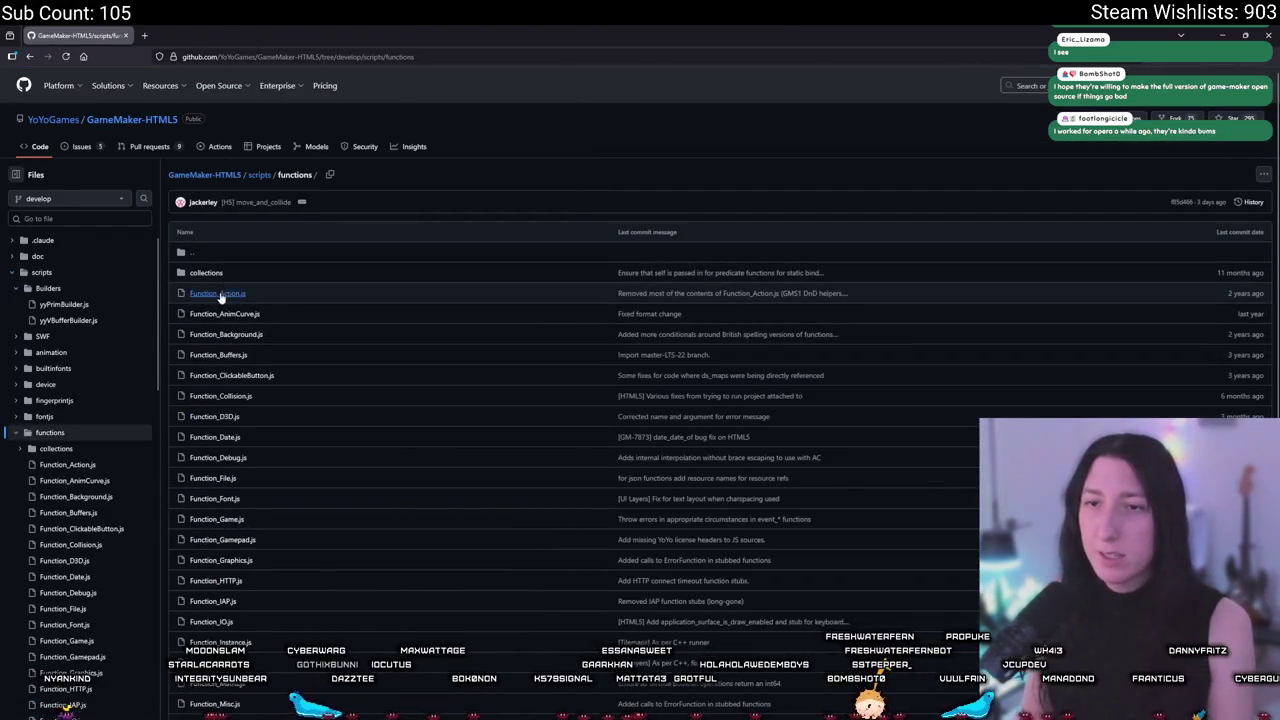
Open Function_Collision.js, zoom in, and check the Command_CollisionPoint references.
{"action": "left_click", "coordinate": [215, 396]}
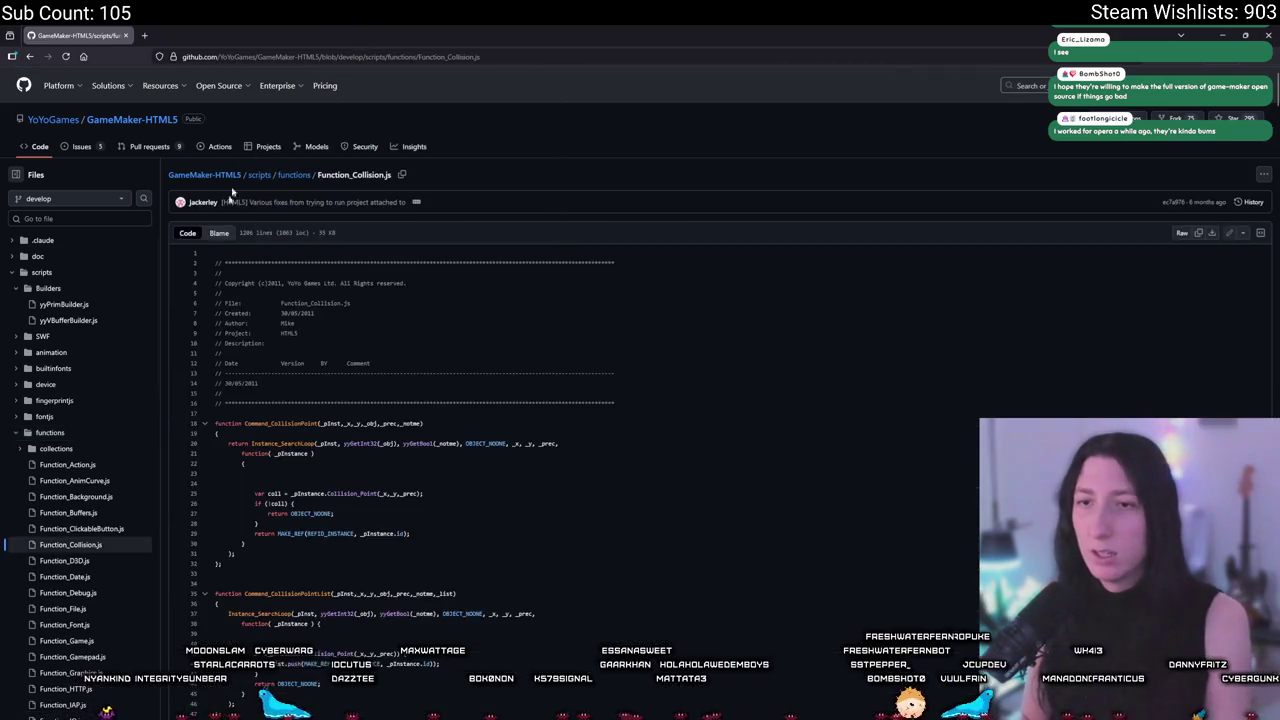
{"action": "key", "text": "ctrl+plus"}
{"action": "key", "text": "ctrl+plus"}
{"action": "key", "text": "ctrl+plus"}
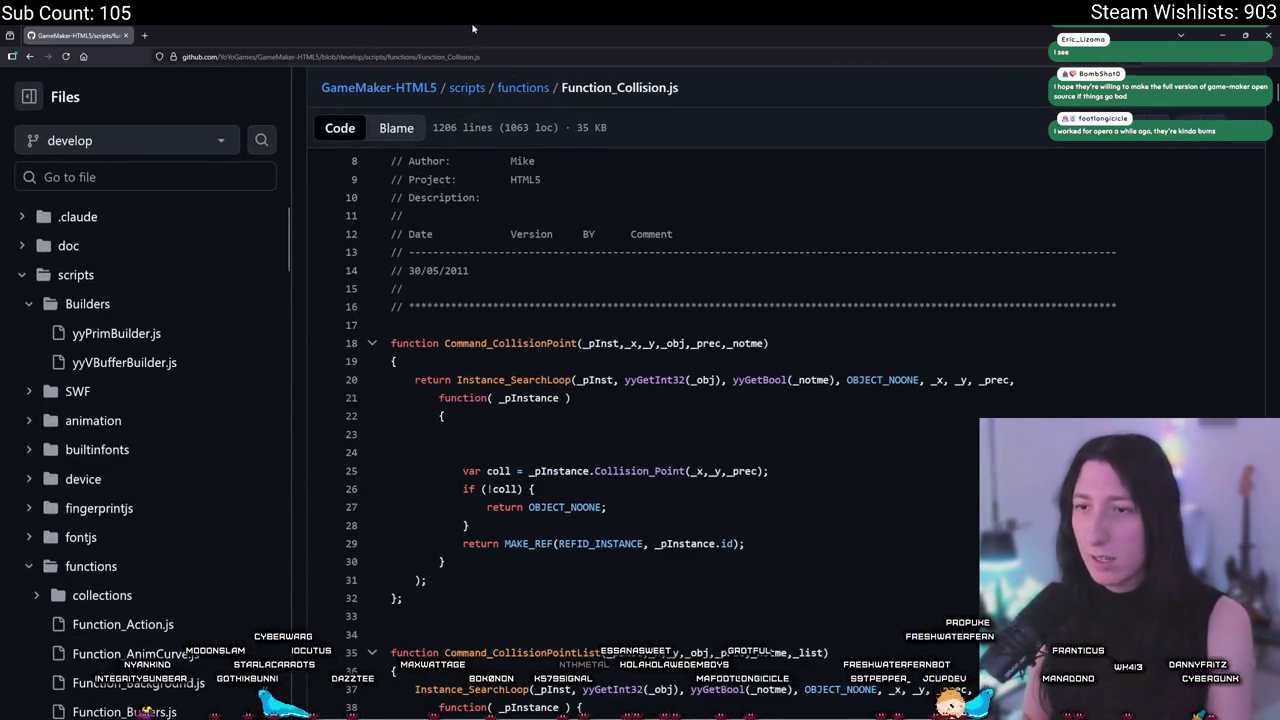
{"action": "left_click", "coordinate": [546, 343]}
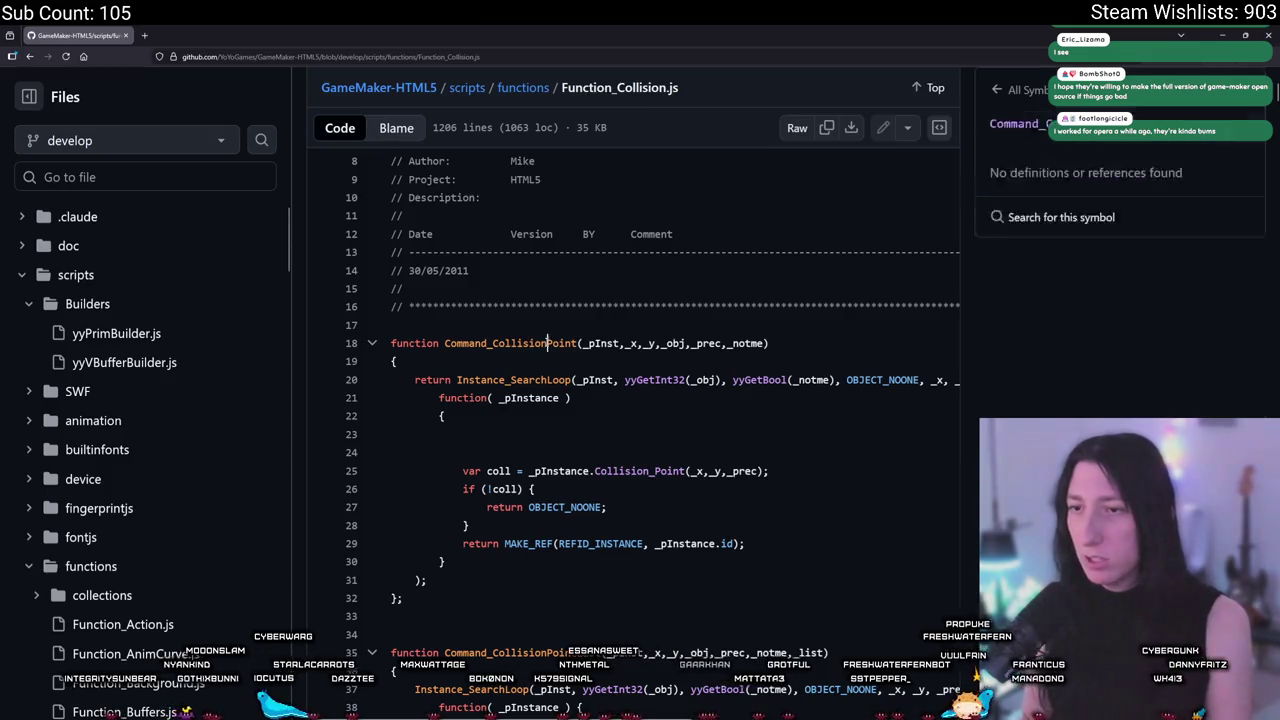
{"action": "left_click", "coordinate": [640, 362]}
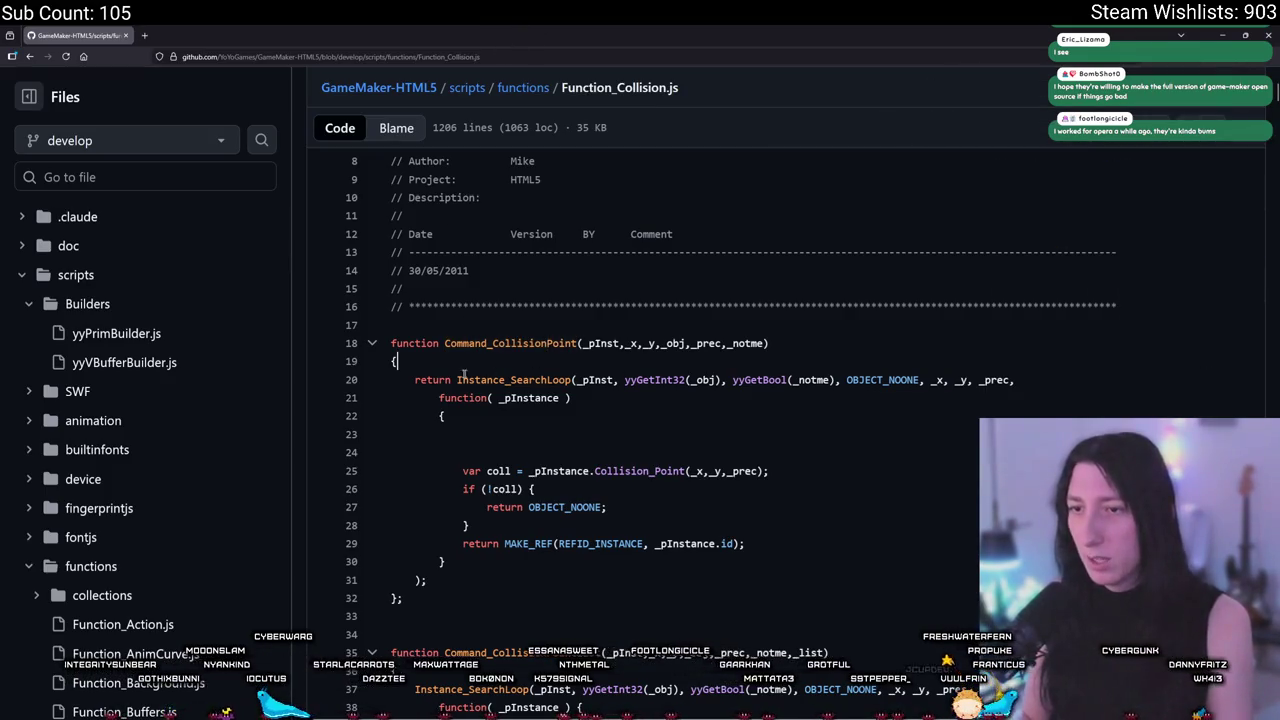
Highlight the Command_CollisionPoint return statement and callback lines to read them, then deselect.
{"action": "left_click_drag", "start_coordinate": [490, 382], "coordinate": [572, 398]}
{"action": "left_click", "coordinate": [825, 454]}
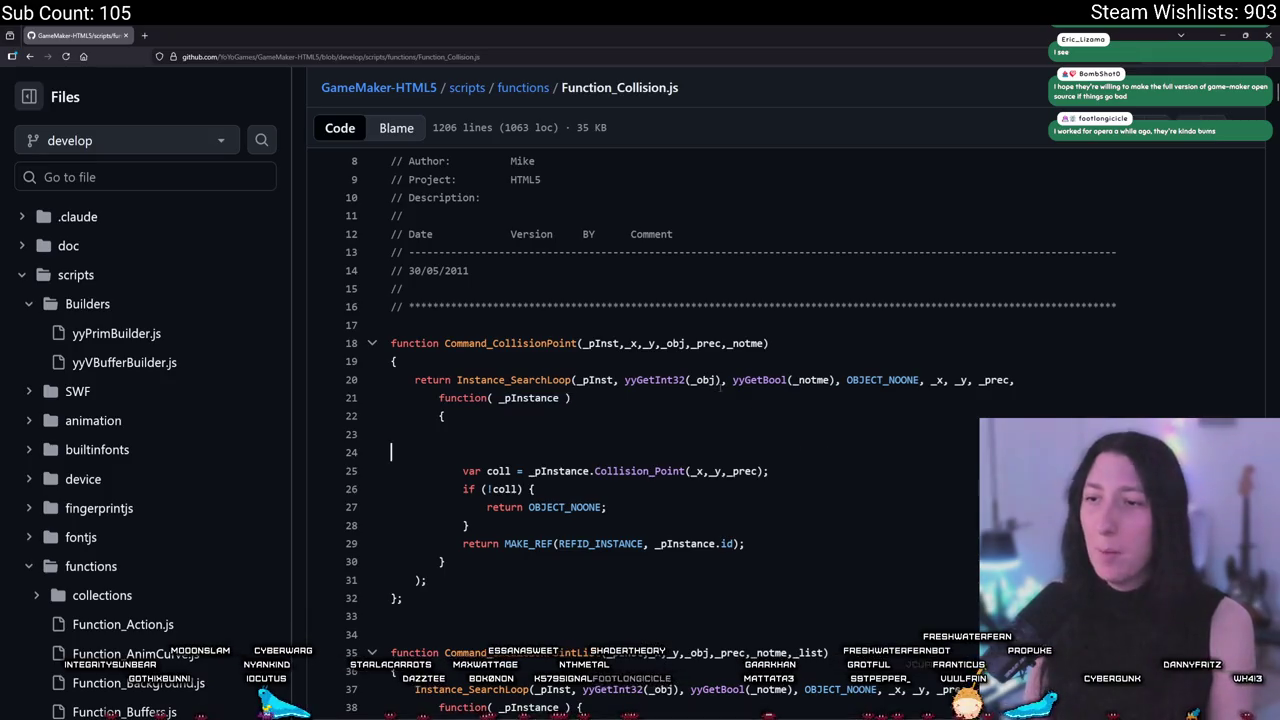
{"action": "scroll", "coordinate": [672, 408], "scroll_direction": "down", "scroll_amount": 3}
{"action": "scroll", "coordinate": [672, 408], "scroll_direction": "up", "scroll_amount": 2}
{"action": "left_click_drag", "start_coordinate": [500, 301], "coordinate": [445, 465]}
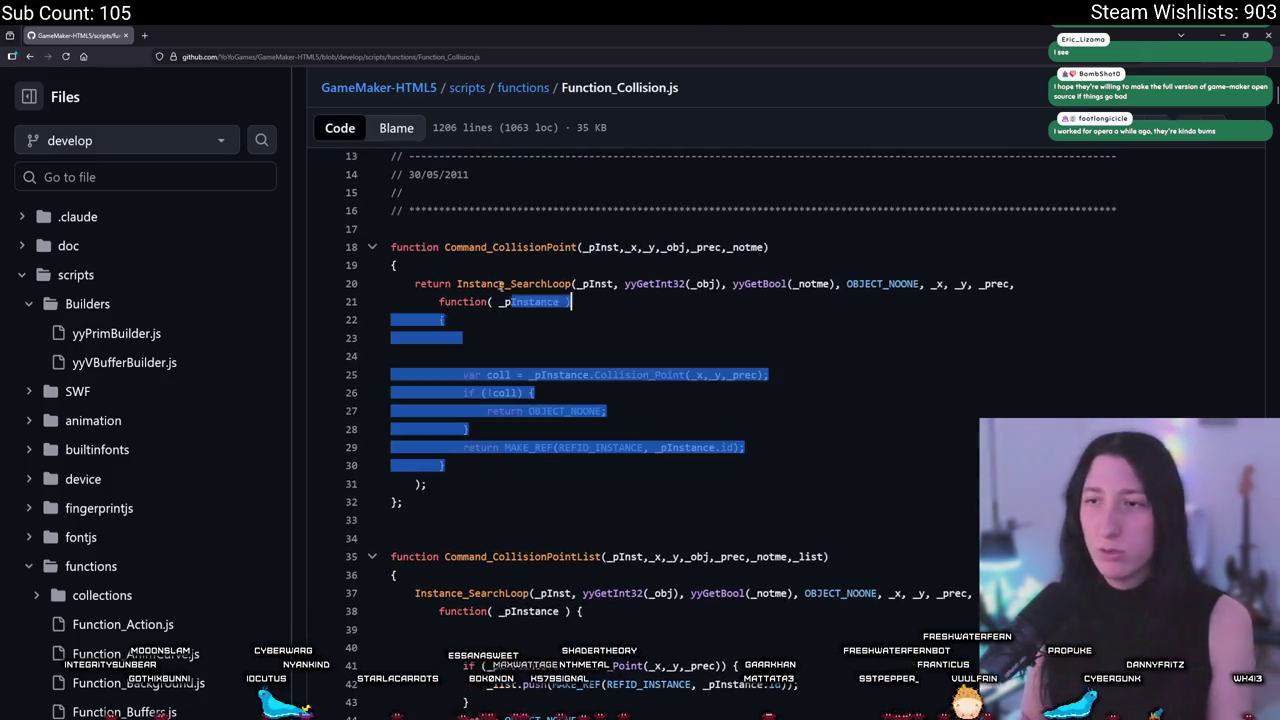
{"action": "left_click", "coordinate": [445, 465]}
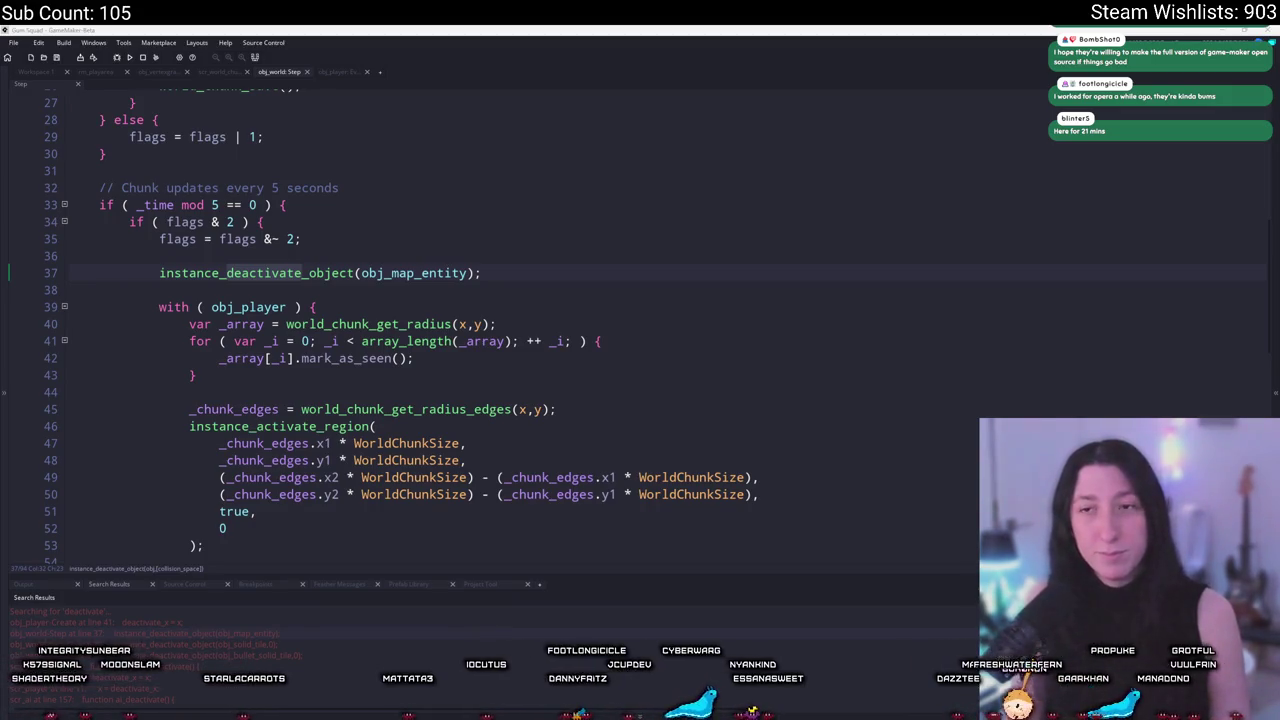
From obj_world's Step code, jump to the world_chunk_update definition in scr_world_chunks.
{"action": "left_click", "coordinate": [577, 279]}
{"action": "scroll", "coordinate": [500, 320], "scroll_direction": "down", "scroll_amount": 6}
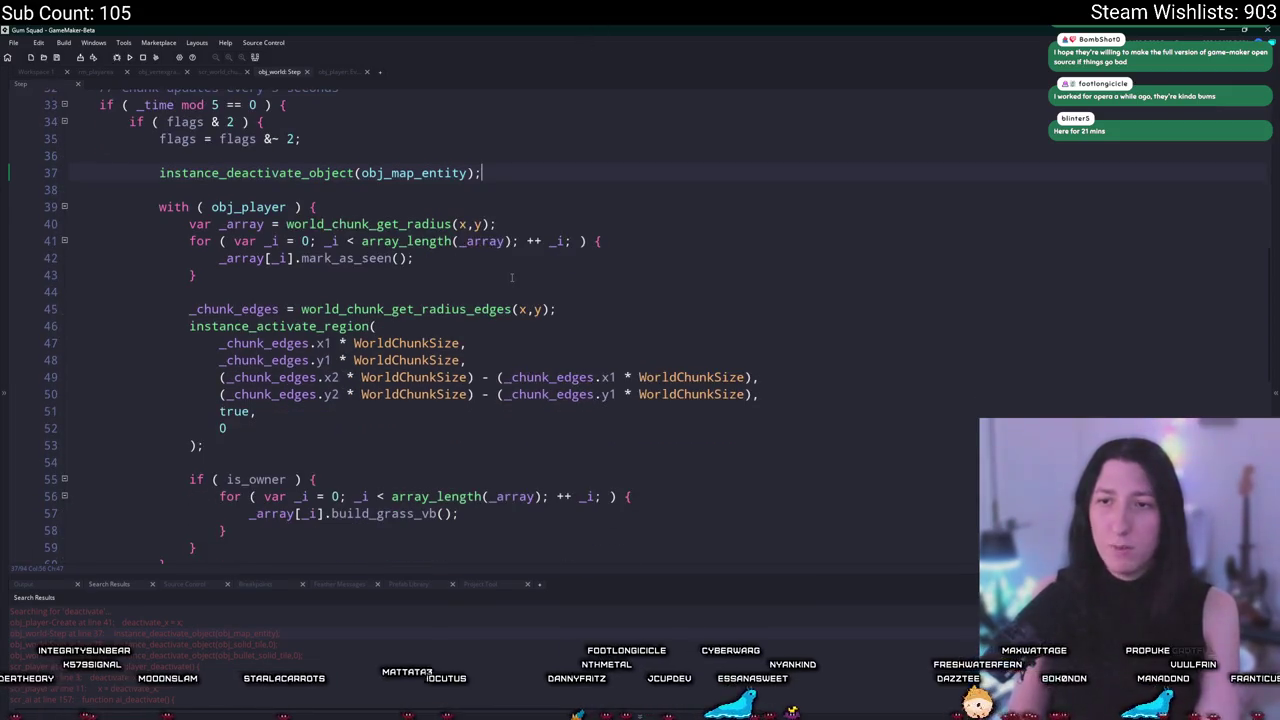
{"action": "scroll", "coordinate": [273, 414], "scroll_direction": "up", "scroll_amount": 1}
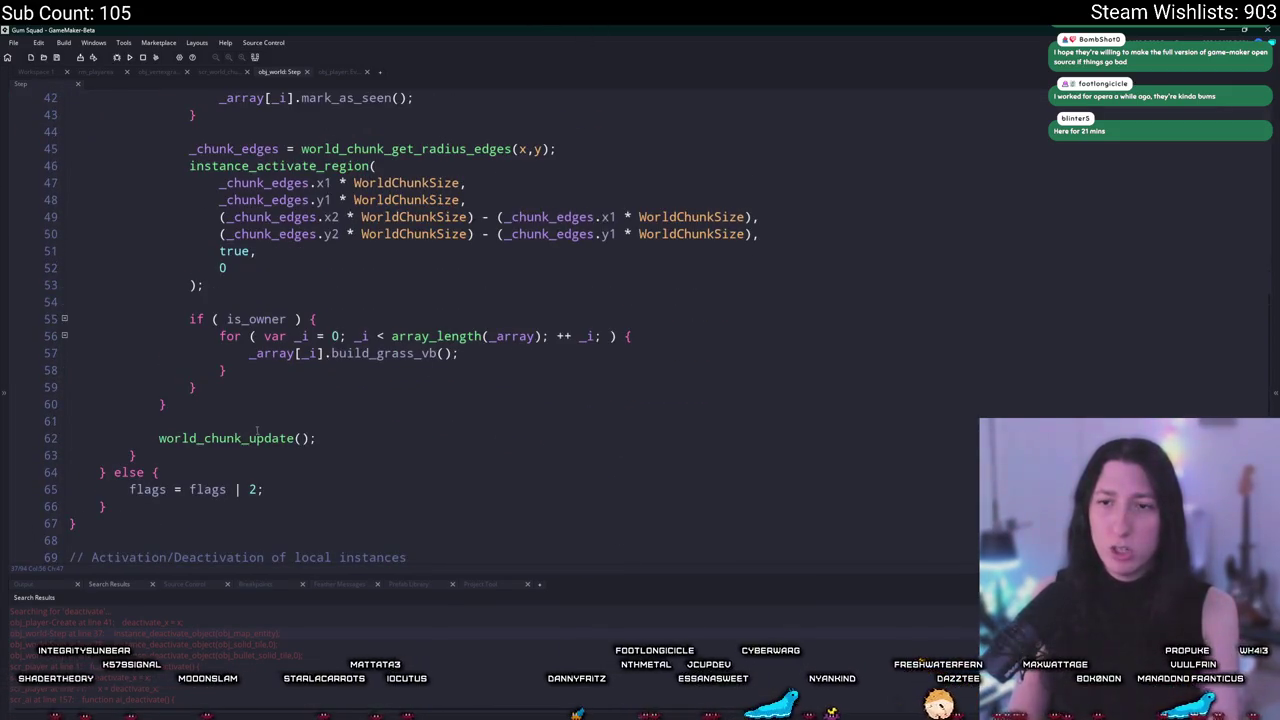
{"action": "middle_click", "coordinate": [250, 438]}
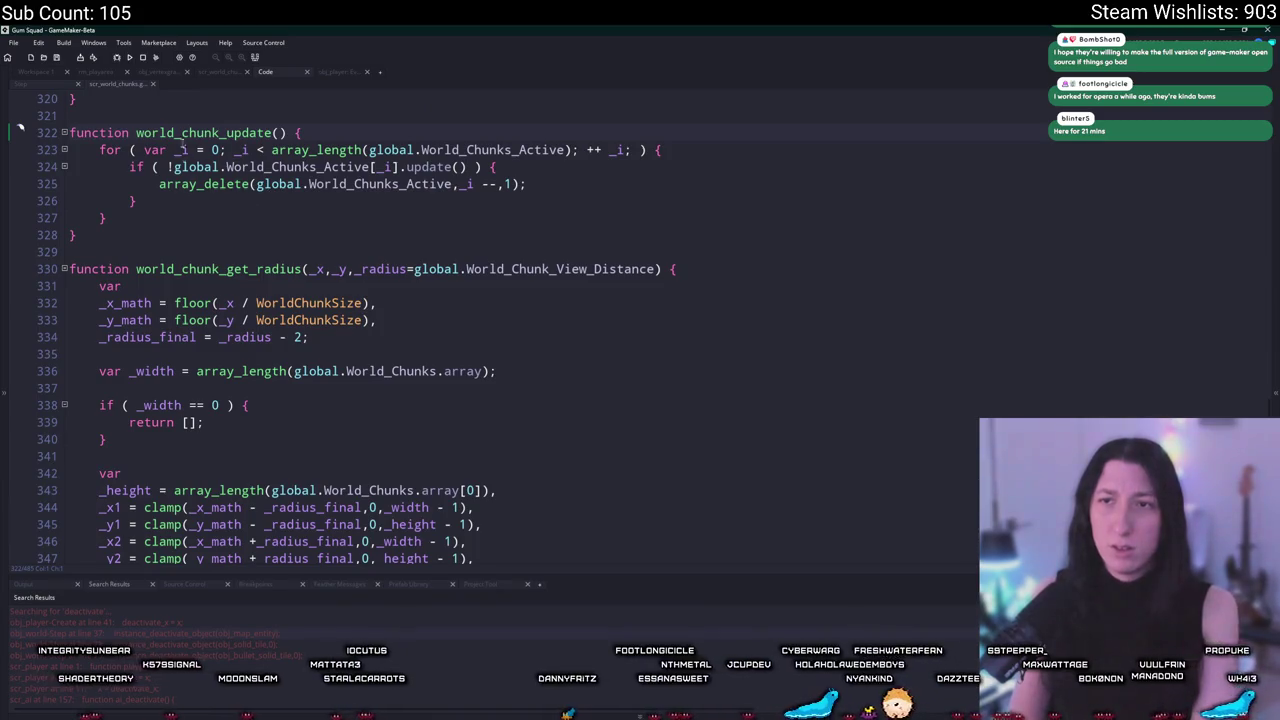
Go to the chunk update() method definition and scroll up through get_edges and mark_as_seen.
{"action": "left_click", "coordinate": [440, 167]}
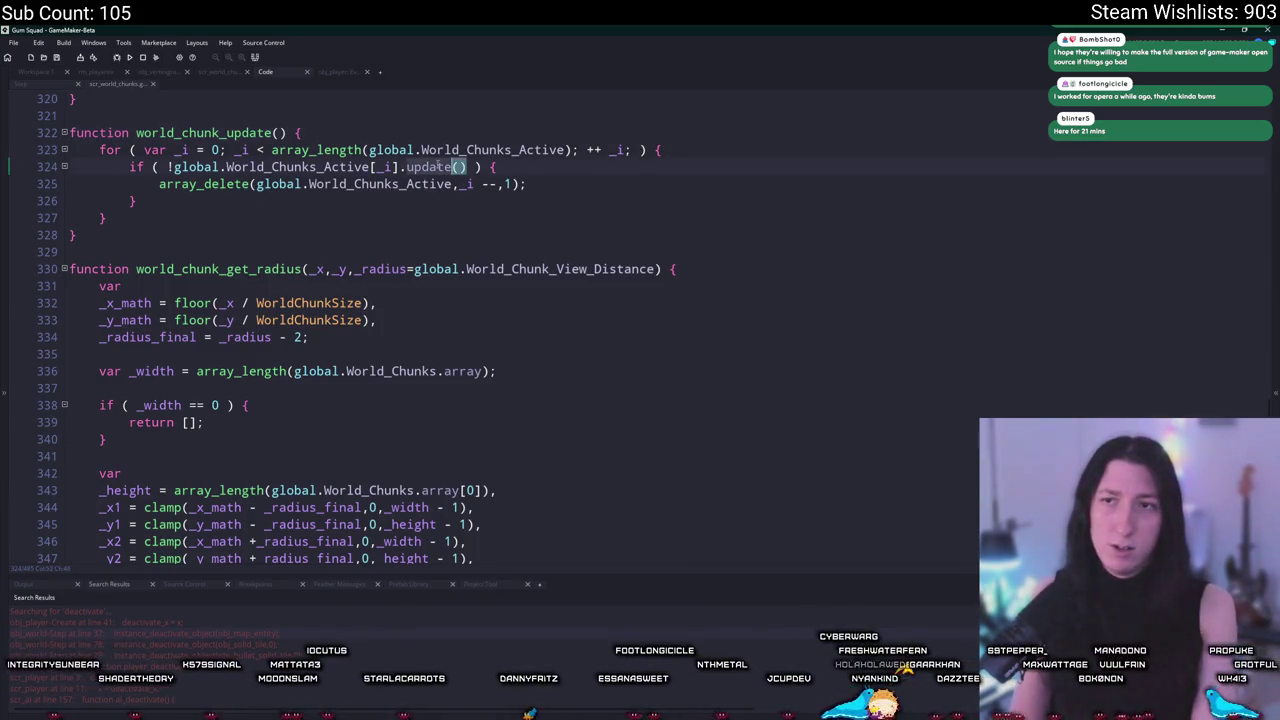
{"action": "key", "text": "F12"}
{"action": "key", "text": "F12"}
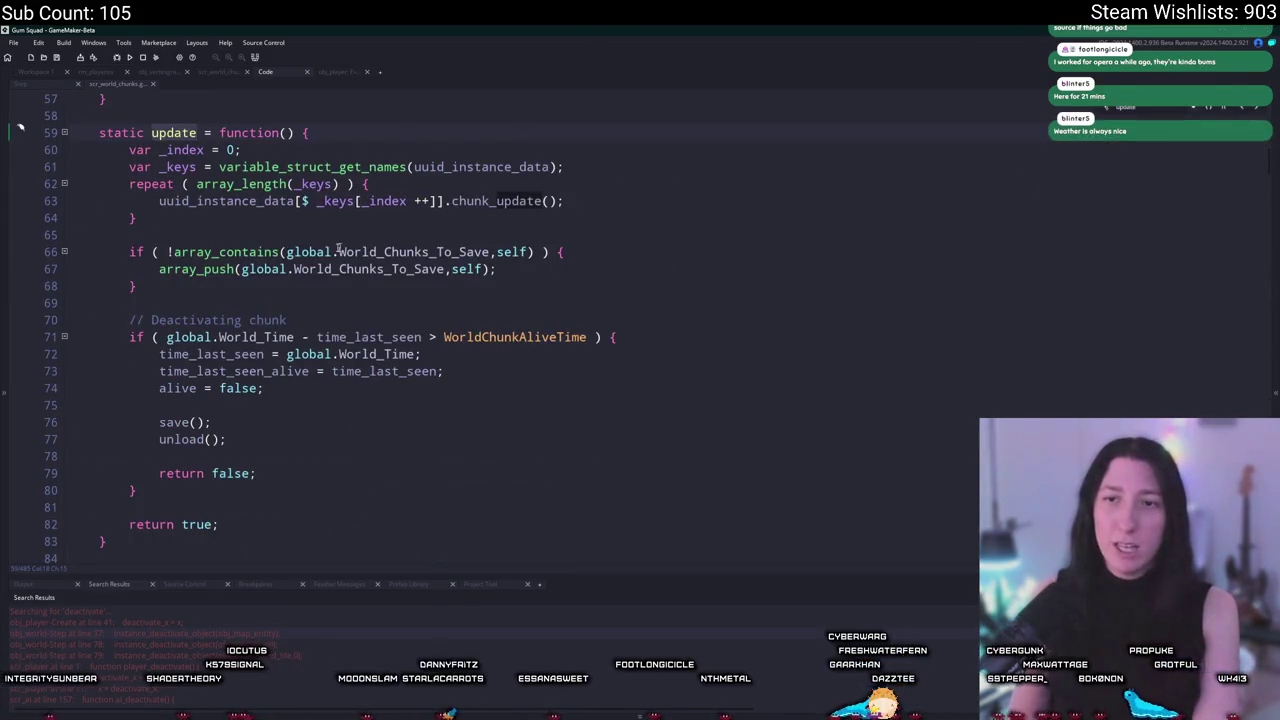
{"action": "left_click", "coordinate": [440, 371]}
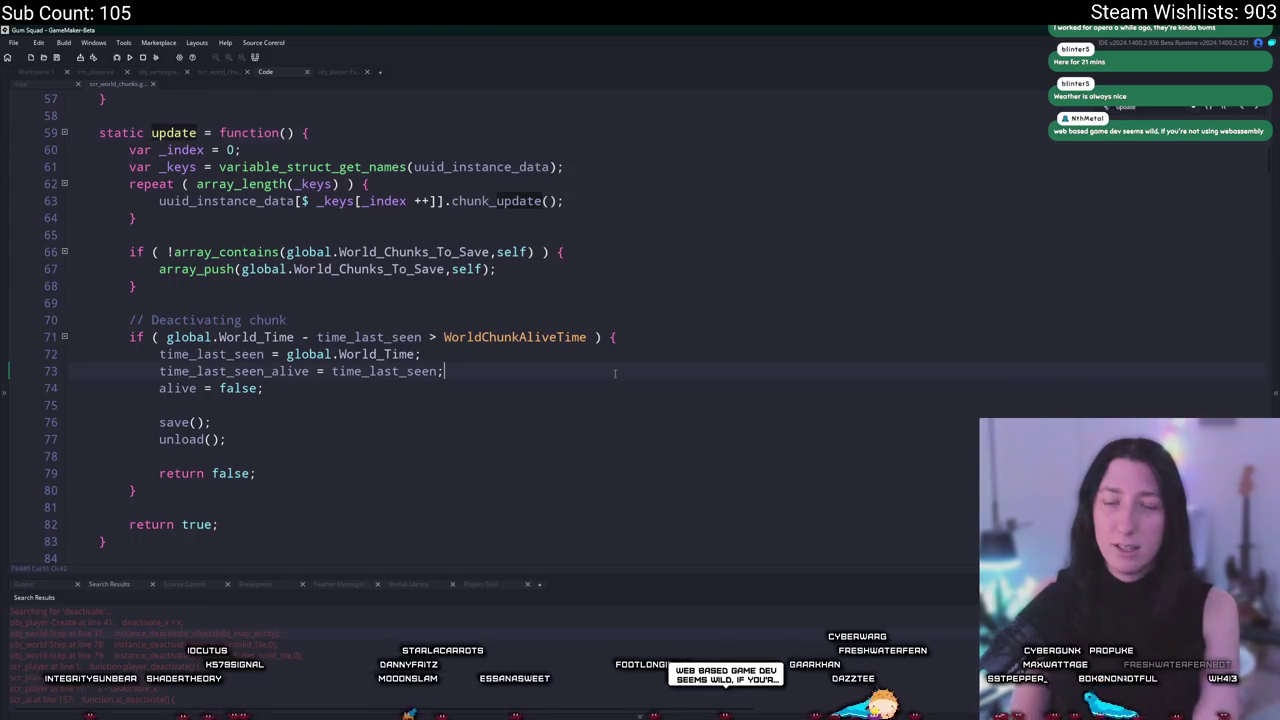
{"action": "key", "text": "Down"}
{"action": "key", "text": "Down"}
{"action": "key", "text": "Down"}
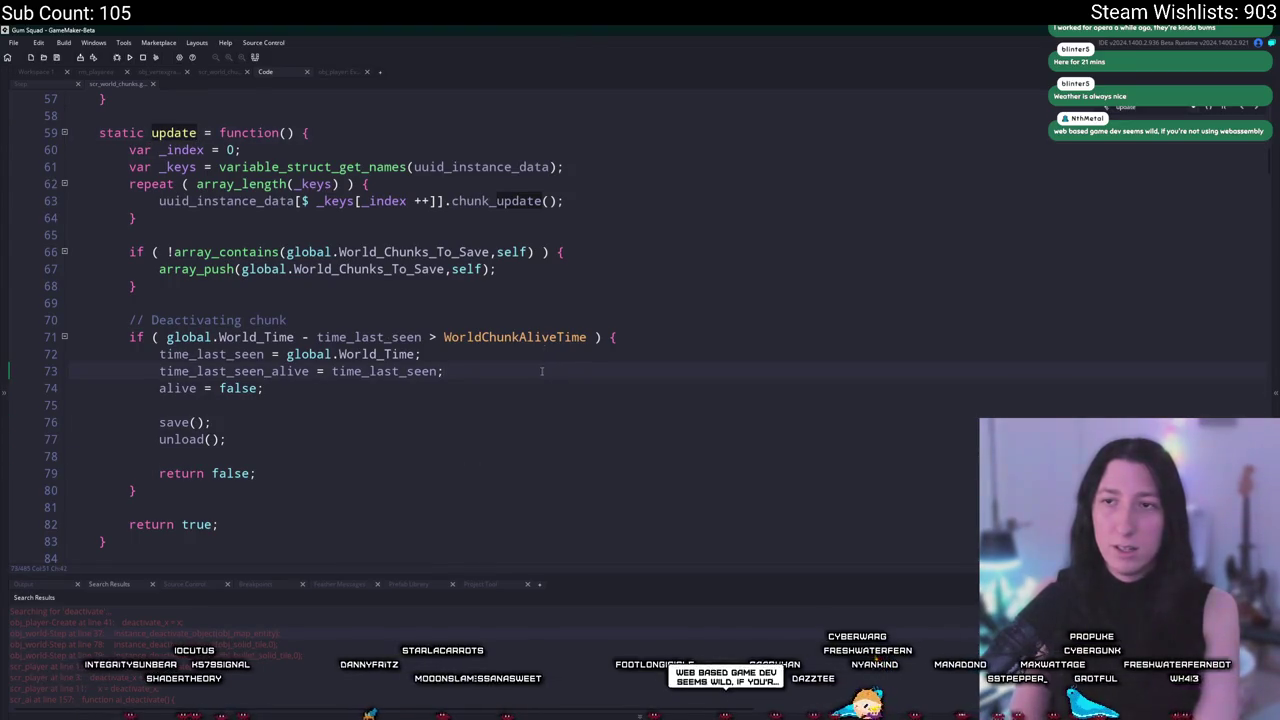
{"action": "scroll", "coordinate": [542, 371], "scroll_direction": "up", "scroll_amount": 5}
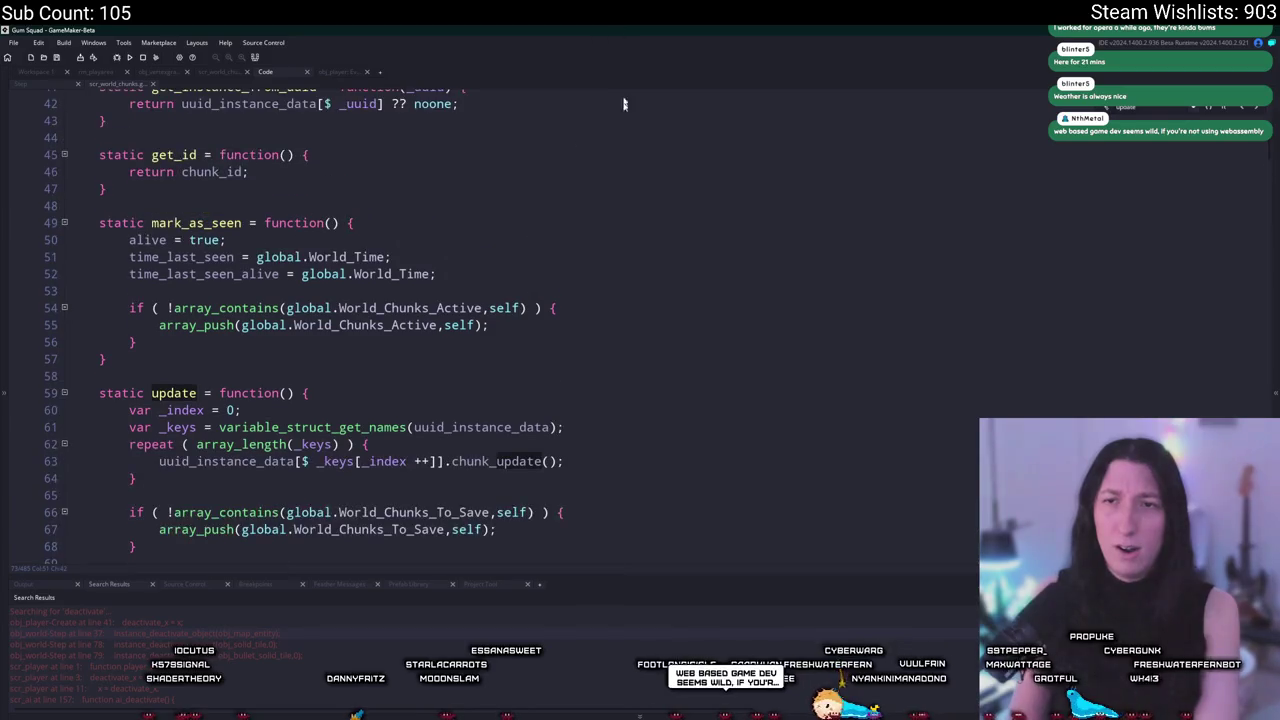
{"action": "scroll", "coordinate": [609, 209], "scroll_direction": "up", "scroll_amount": 3}
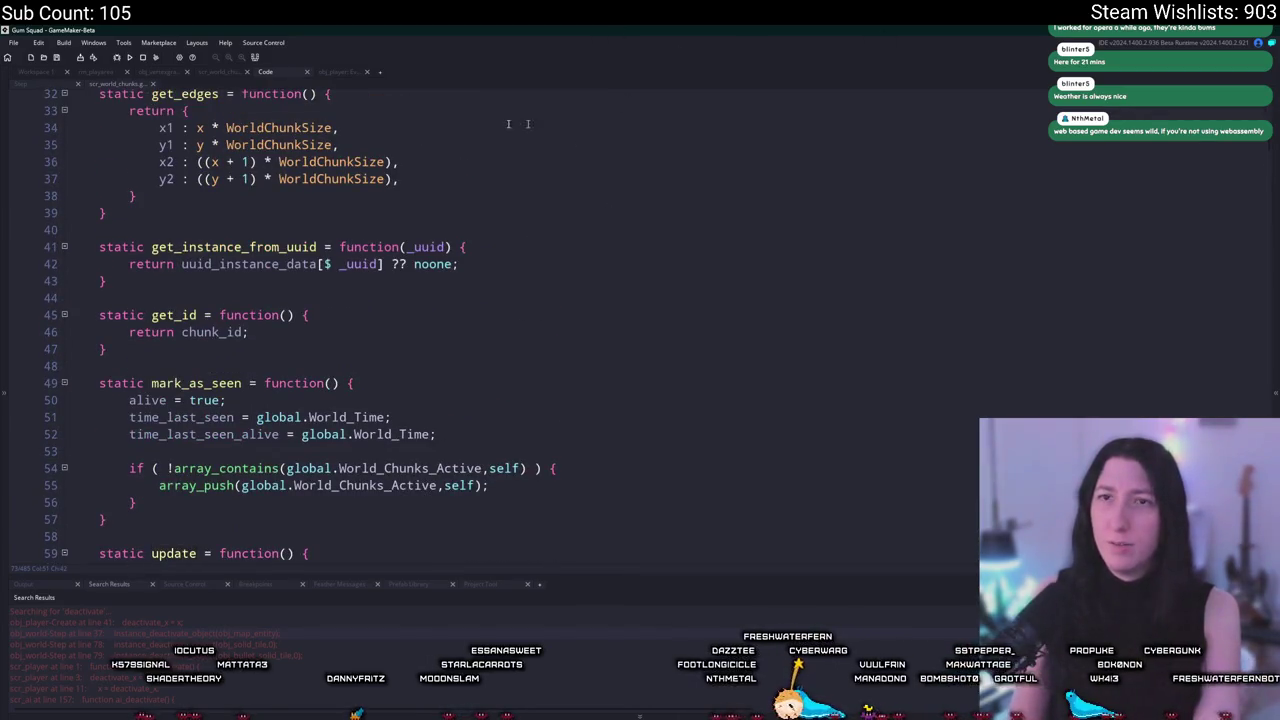
Find obj_player with the asset search and review its Step event code.
{"action": "left_click", "coordinate": [36, 72]}
{"action": "key", "text": "ctrl+t"}
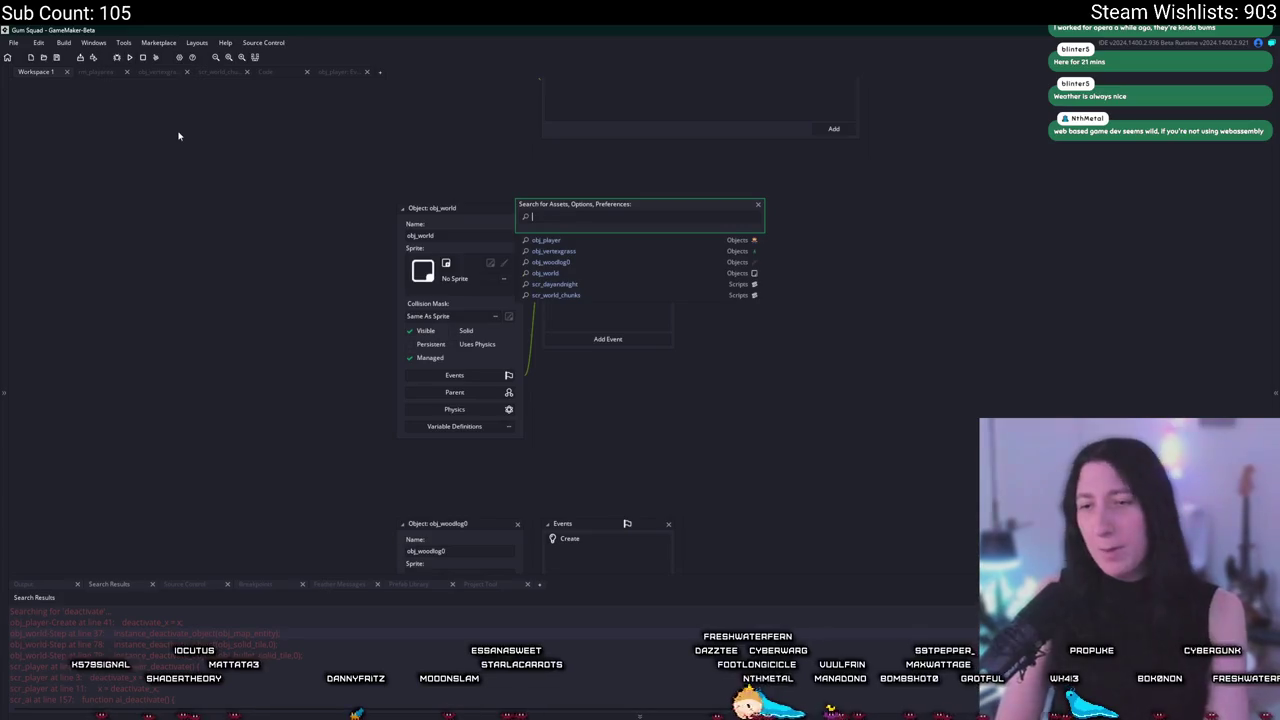
{"action": "type", "text": "obj_player"}
{"action": "key", "text": "Return"}
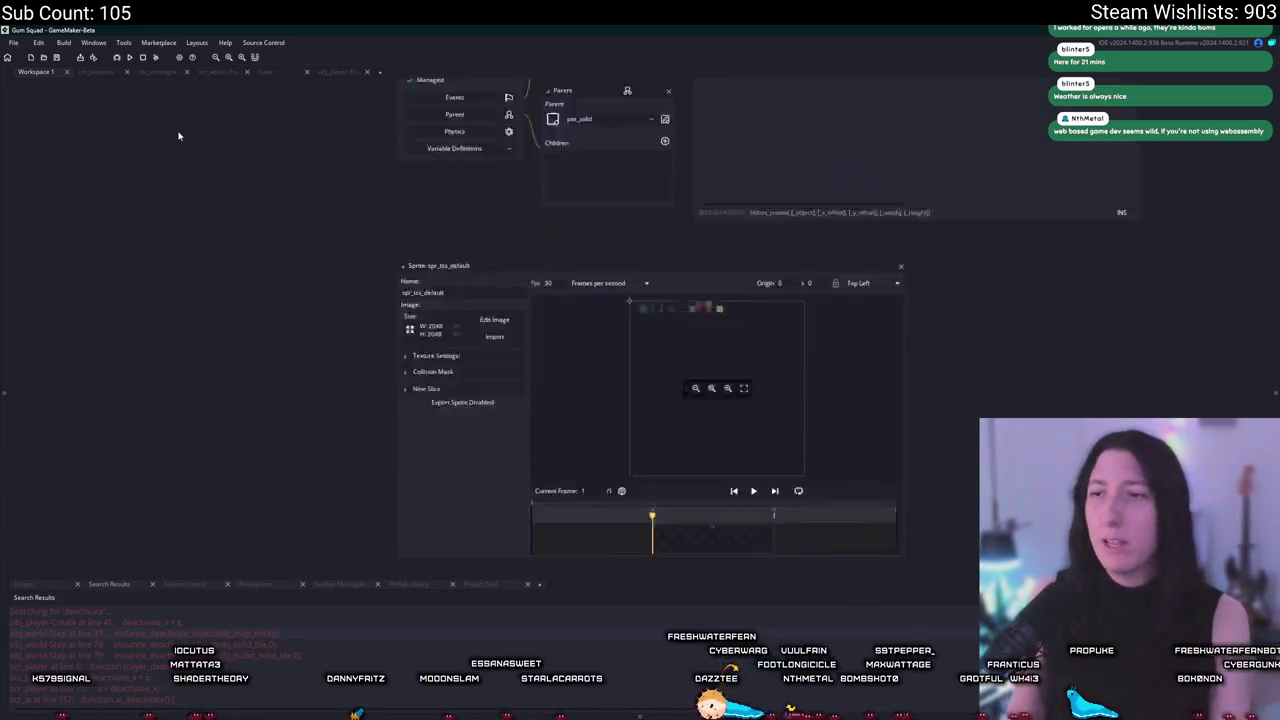
{"action": "double_click", "coordinate": [592, 242]}
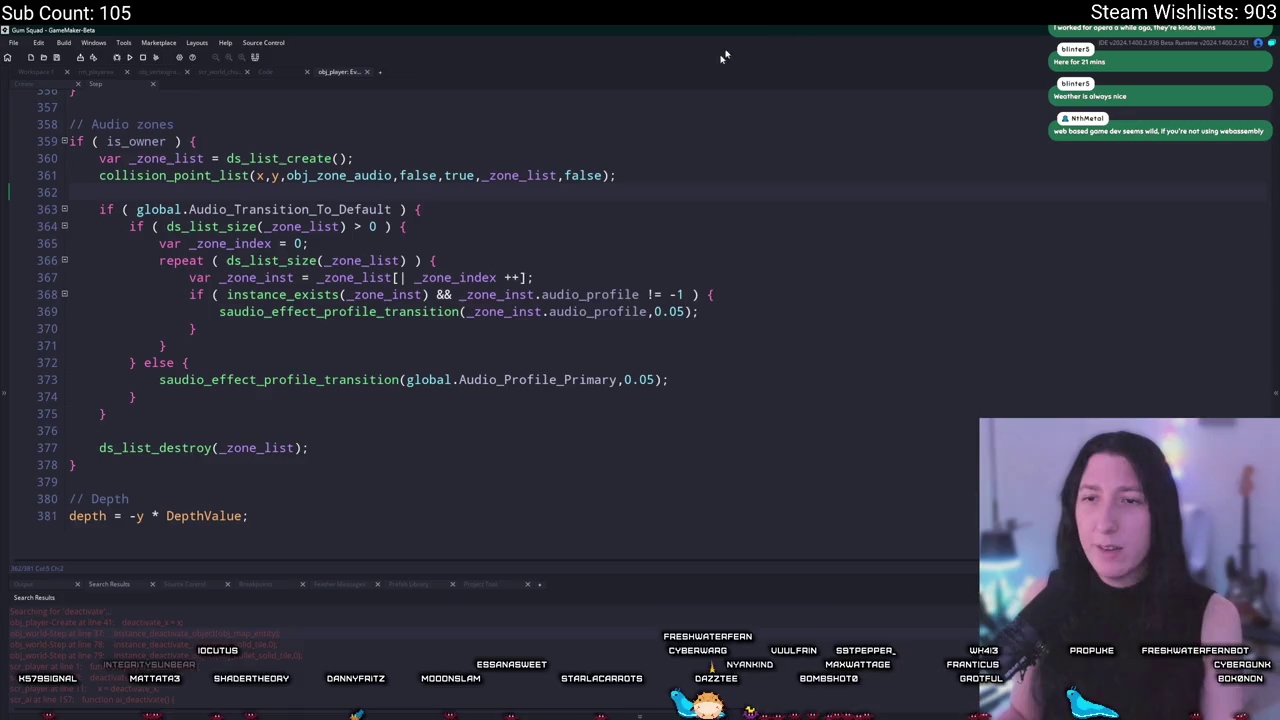
{"action": "scroll", "coordinate": [530, 287], "scroll_direction": "up", "scroll_amount": 15}
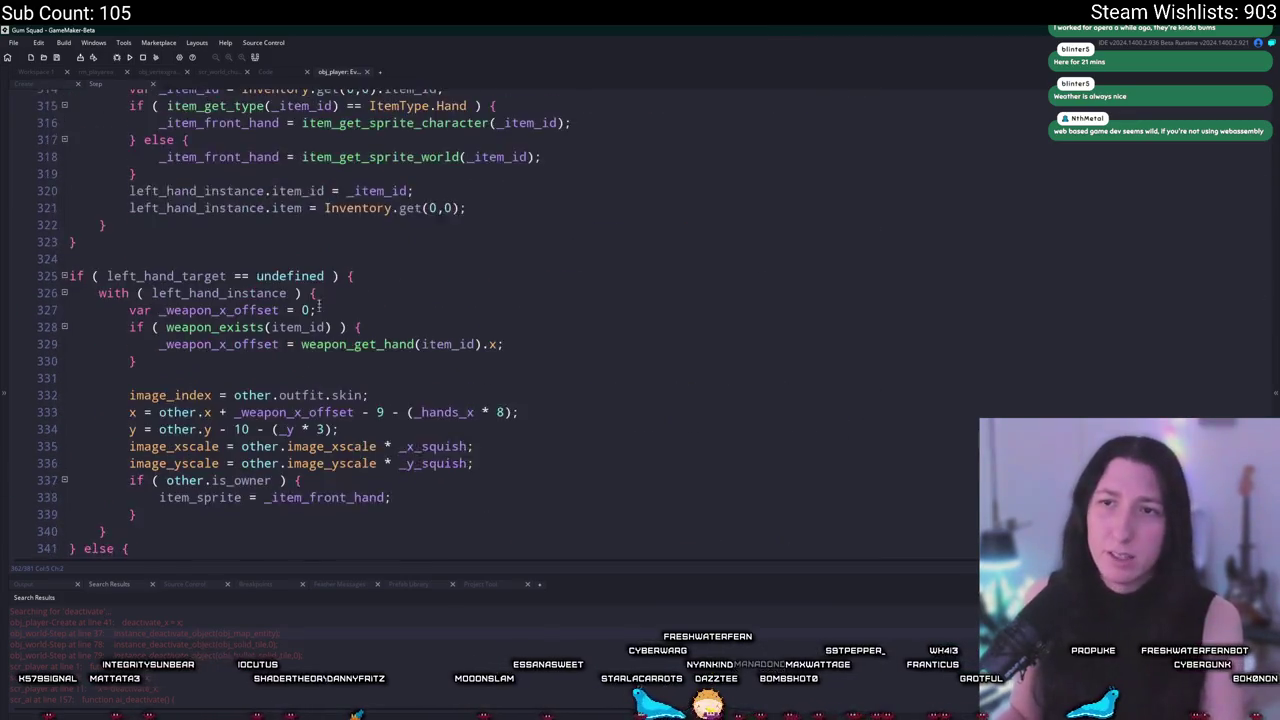
{"action": "scroll", "coordinate": [193, 170], "scroll_direction": "up", "scroll_amount": 20}
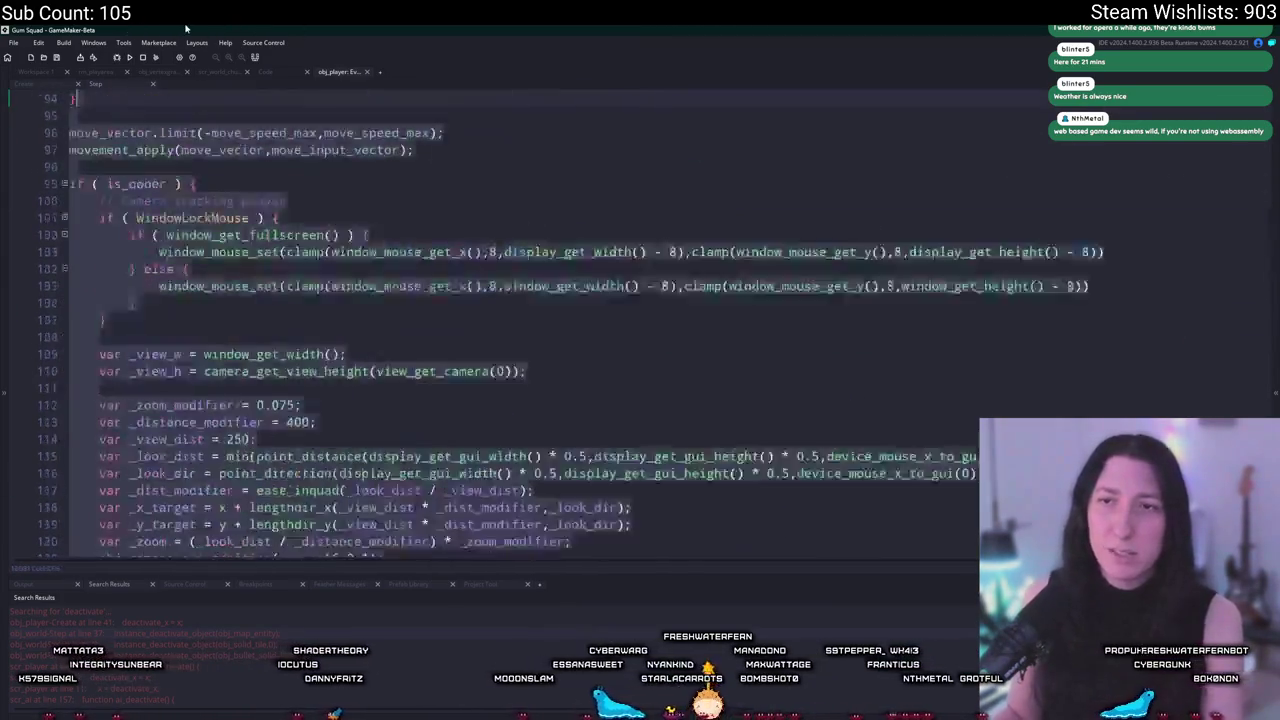
{"action": "scroll", "coordinate": [192, 168], "scroll_direction": "down", "scroll_amount": 20}
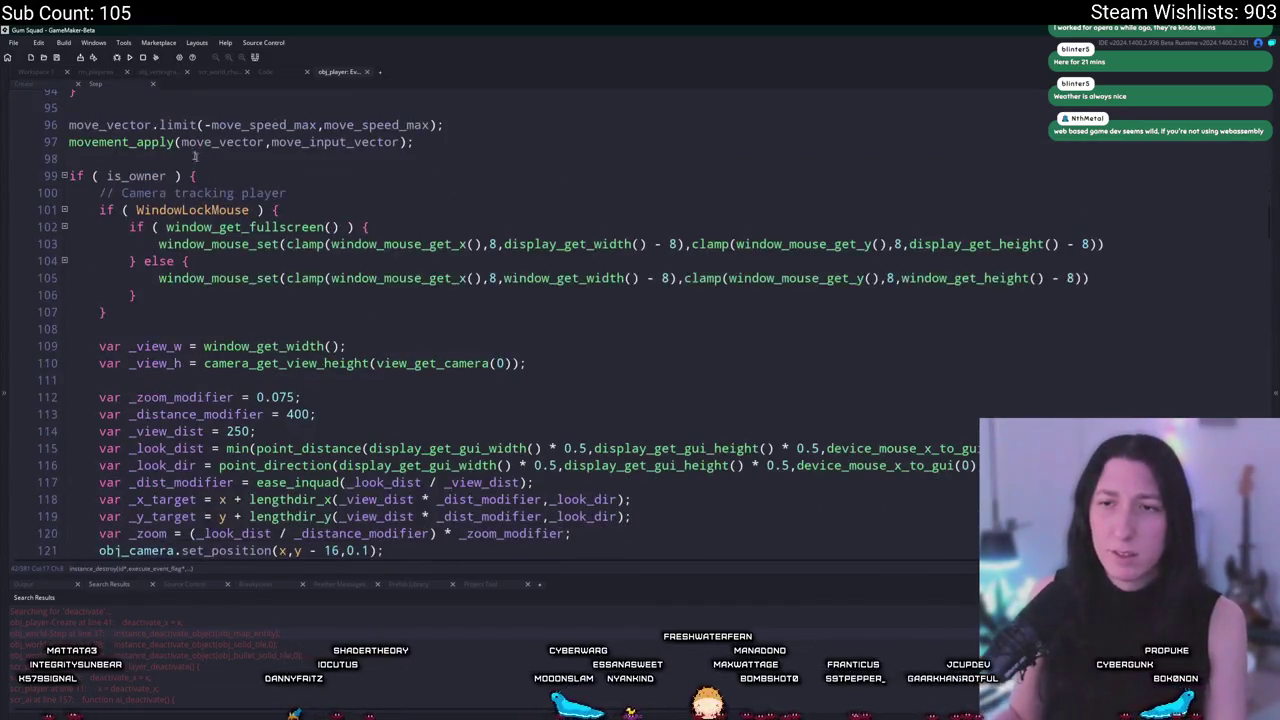
{"action": "scroll", "coordinate": [168, 175], "scroll_direction": "down", "scroll_amount": 4}
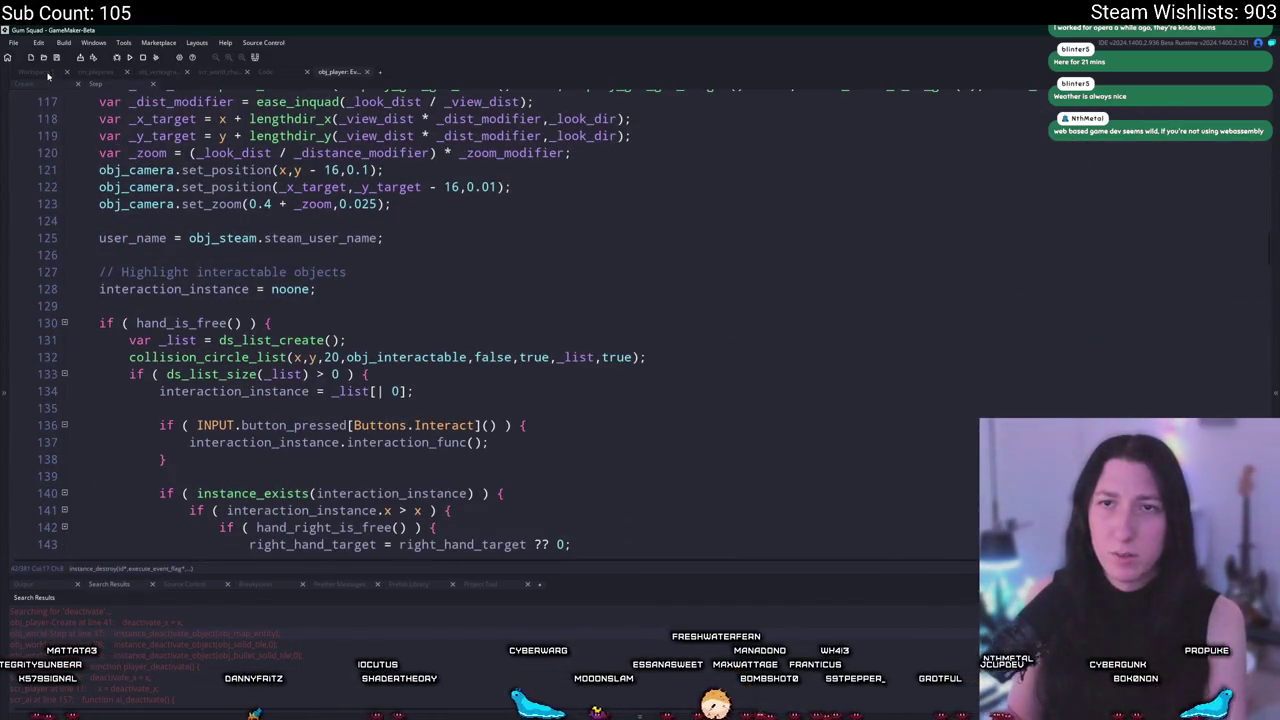
From obj_player's End Step, jump to world_chunk_process_for_player and enlarge the script window.
{"action": "key", "text": "ctrl+Tab"}
{"action": "left_click", "coordinate": [563, 254]}
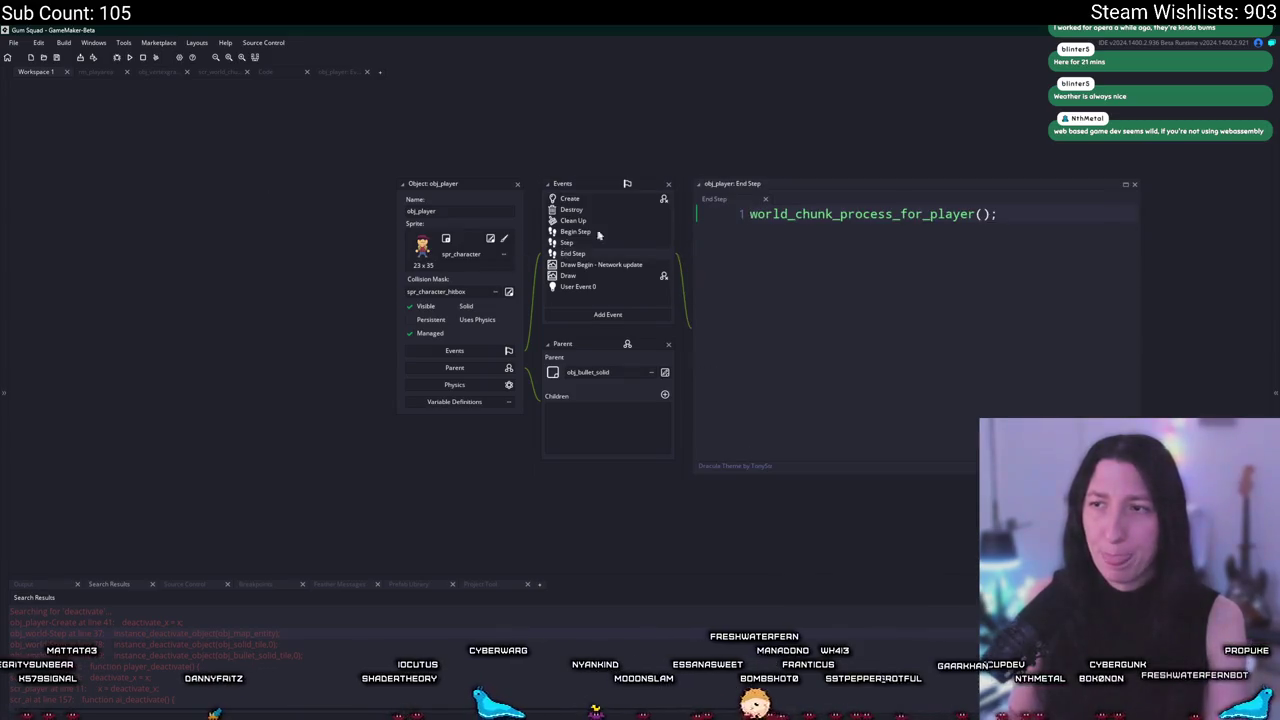
{"action": "middle_click", "coordinate": [760, 214]}
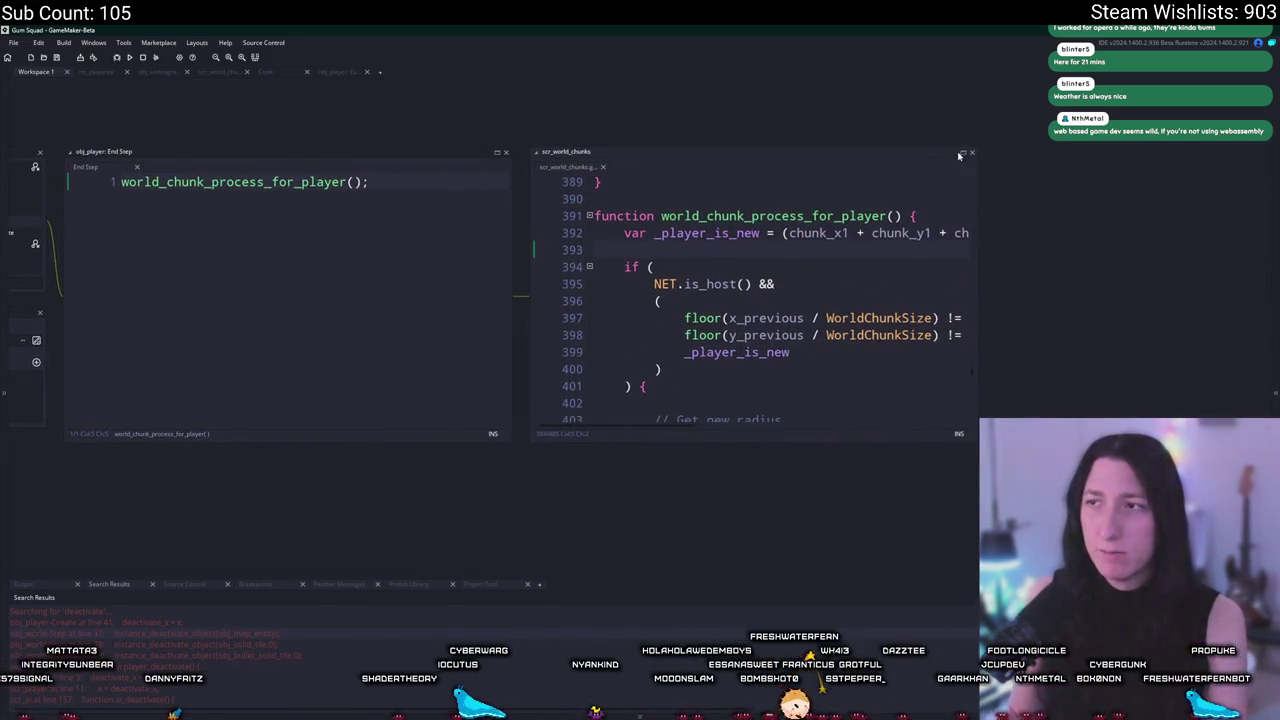
{"action": "left_click", "coordinate": [961, 153]}
Review the client chunk-loading line in world_chunk_process_for_player.
{"action": "scroll", "coordinate": [413, 268], "scroll_direction": "down", "scroll_amount": 7}
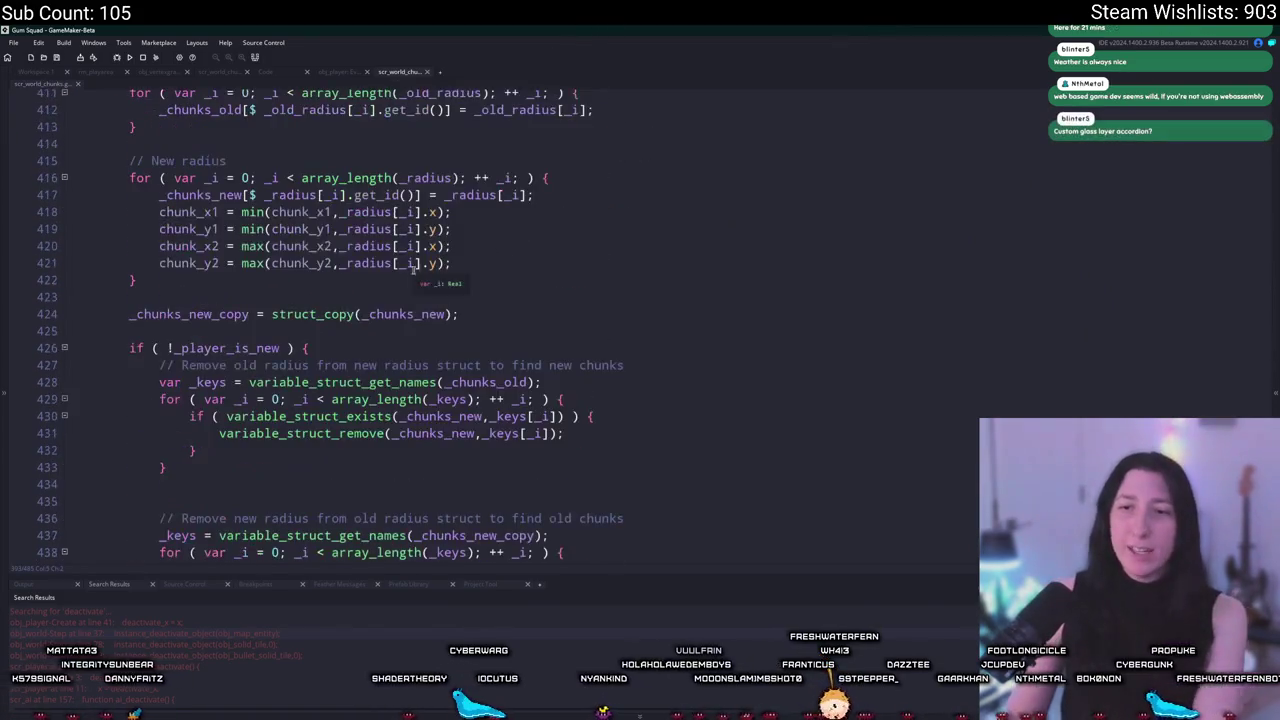
{"action": "scroll", "coordinate": [413, 268], "scroll_direction": "down", "scroll_amount": 8}
{"action": "scroll", "coordinate": [376, 437], "scroll_direction": "up", "scroll_amount": 6}
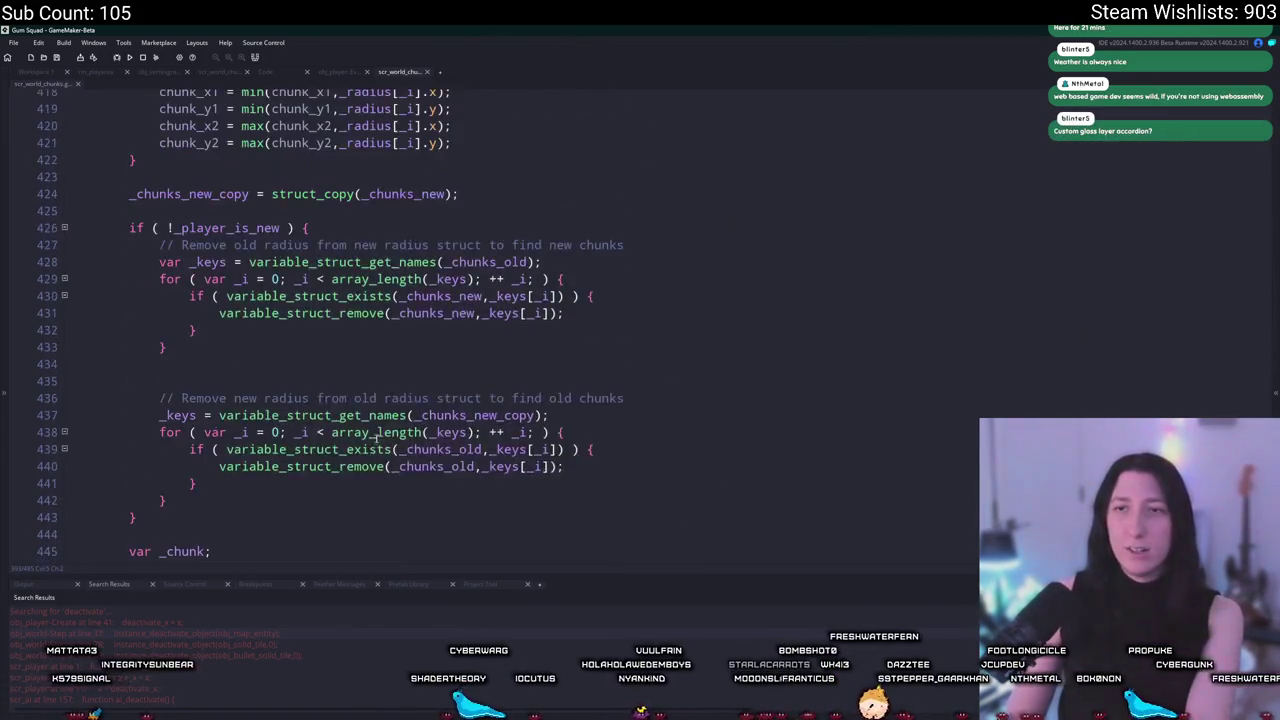
{"action": "scroll", "coordinate": [376, 437], "scroll_direction": "down", "scroll_amount": 10}
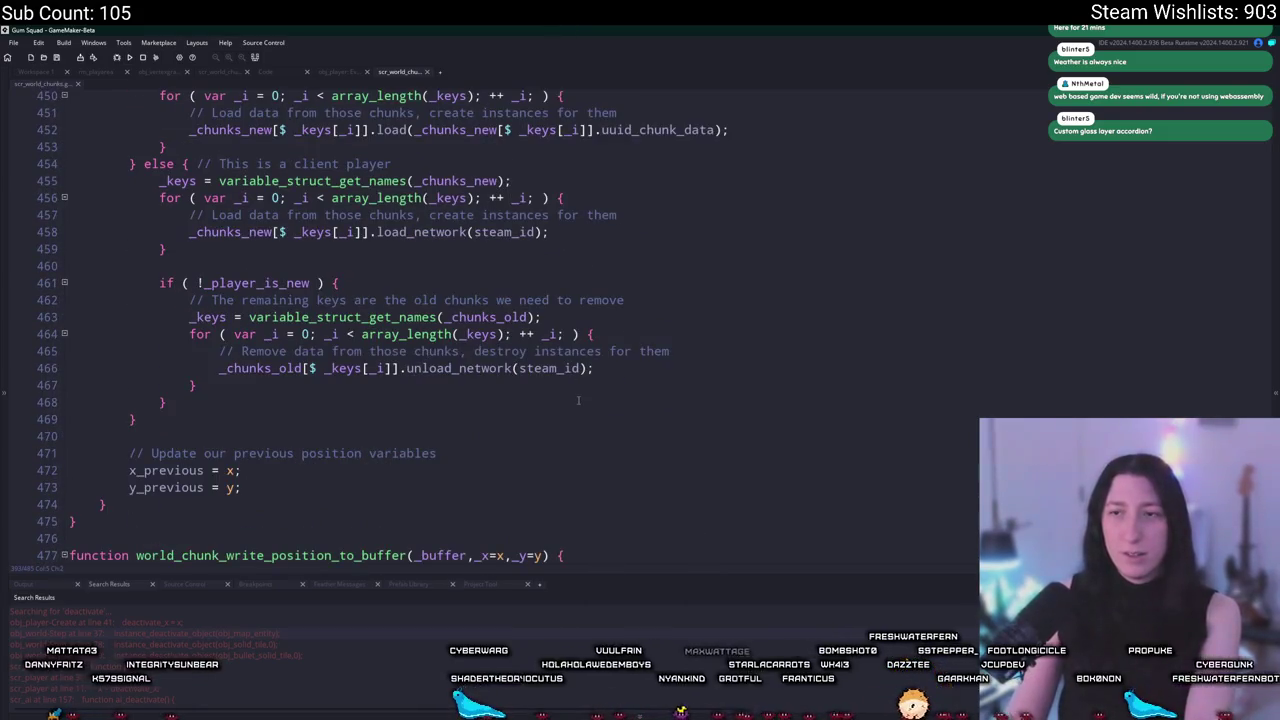
{"action": "scroll", "coordinate": [578, 400], "scroll_direction": "down", "scroll_amount": 1}
{"action": "left_click", "coordinate": [447, 211]}
{"action": "scroll", "coordinate": [447, 210], "scroll_direction": "up", "scroll_amount": 2}
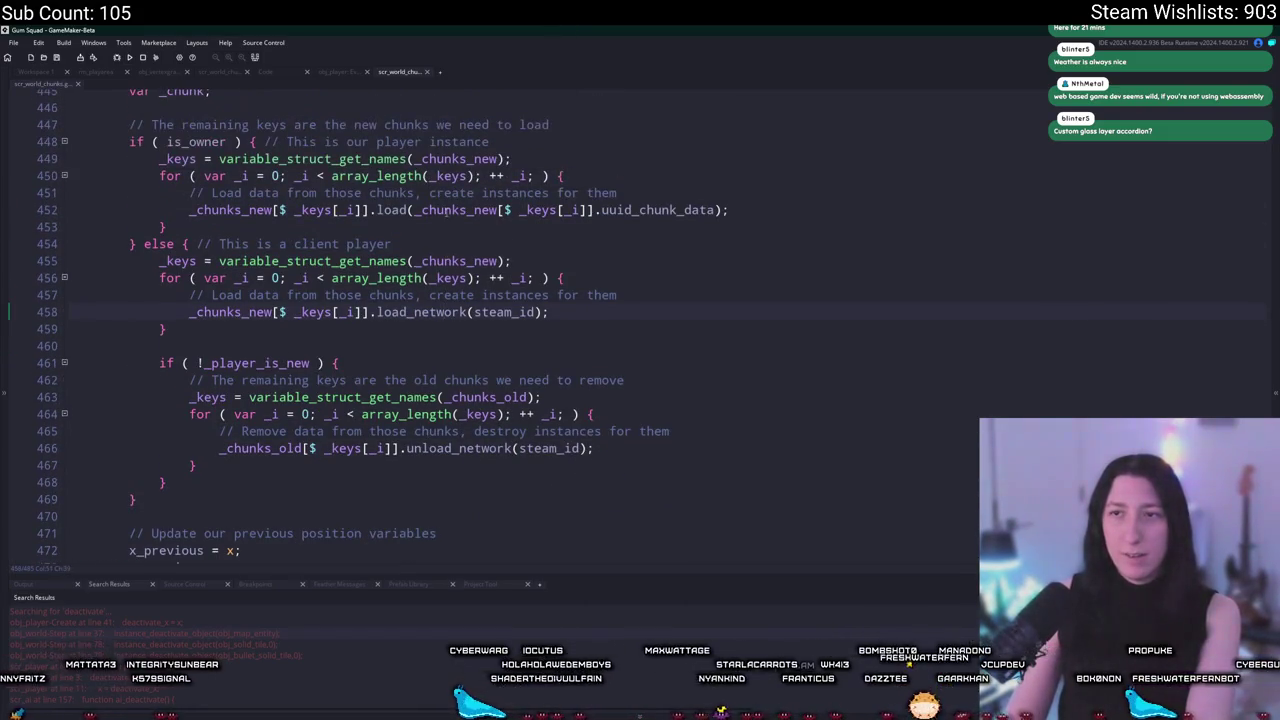
{"action": "scroll", "coordinate": [325, 287], "scroll_direction": "up", "scroll_amount": 5}
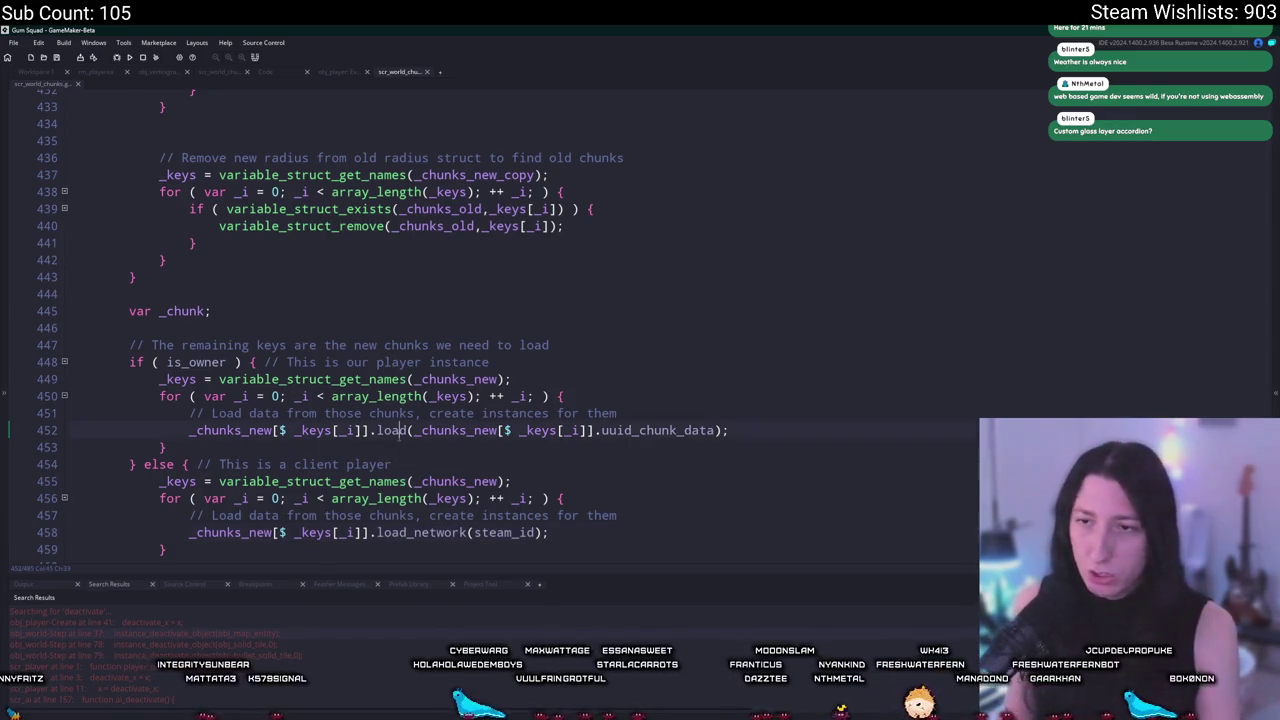
Review the owner's chunk load call and surrounding chunk logic.
{"action": "left_click", "coordinate": [717, 430]}
{"action": "scroll", "coordinate": [415, 175], "scroll_direction": "down", "scroll_amount": 2}
{"action": "scroll", "coordinate": [415, 175], "scroll_direction": "down", "scroll_amount": 2}
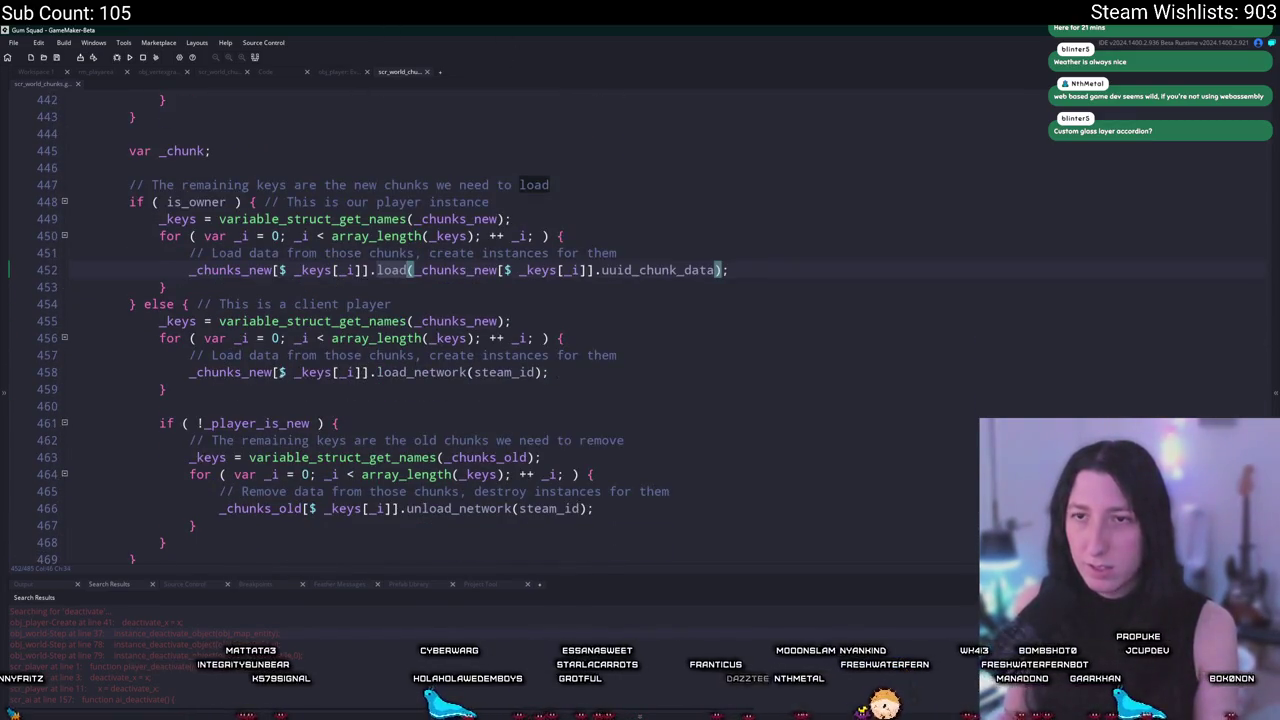
{"action": "scroll", "coordinate": [258, 261], "scroll_direction": "down", "scroll_amount": 1}
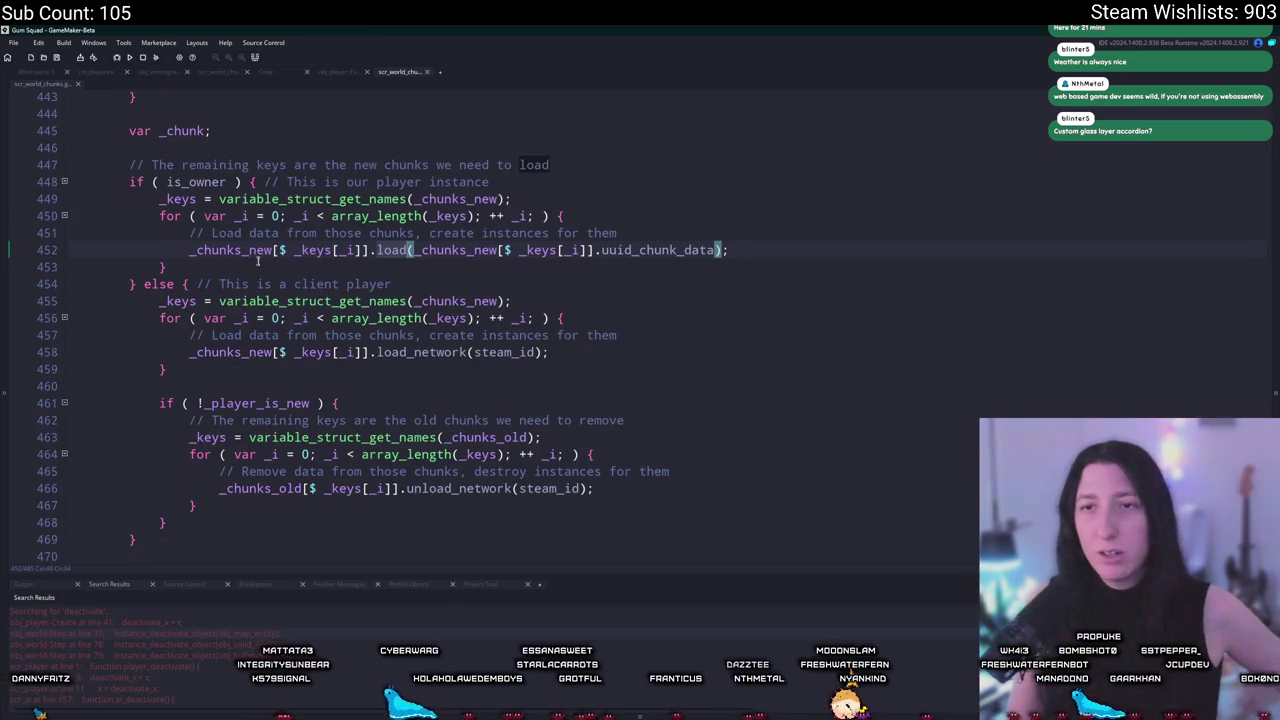
{"action": "scroll", "coordinate": [243, 178], "scroll_direction": "up", "scroll_amount": 5}
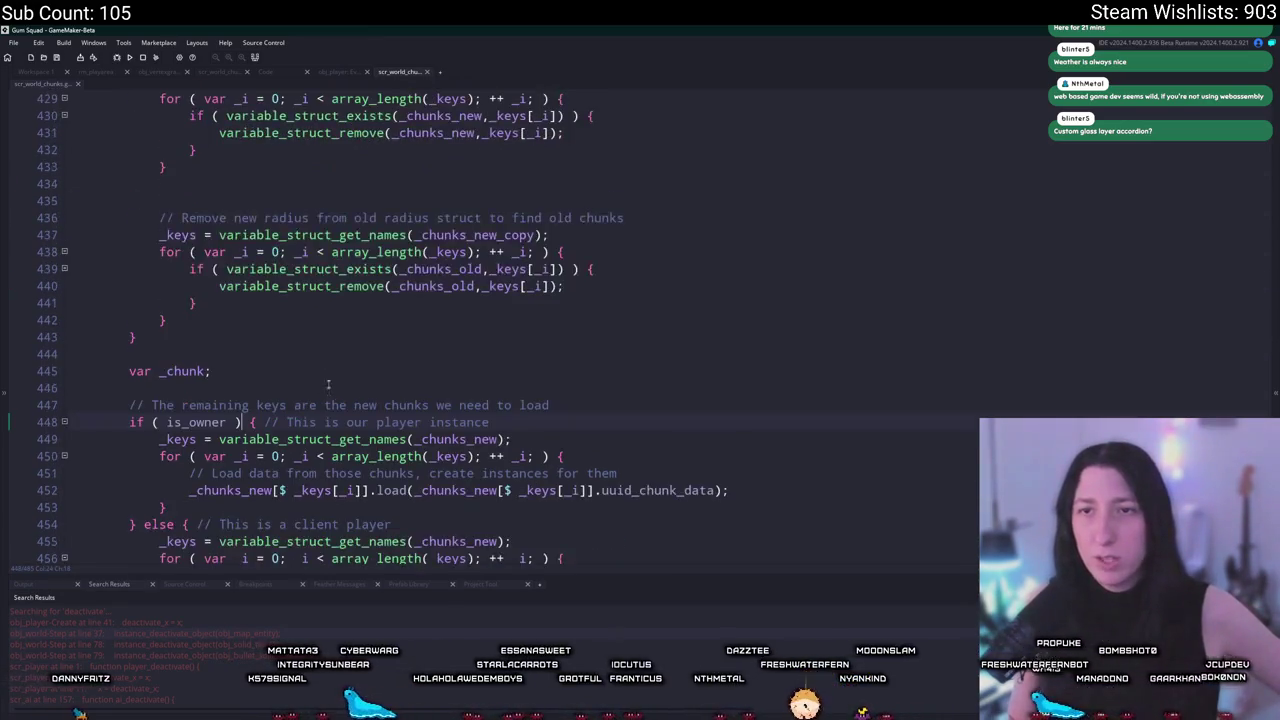
{"action": "scroll", "coordinate": [429, 205], "scroll_direction": "down", "scroll_amount": 10}
{"action": "scroll", "coordinate": [324, 289], "scroll_direction": "up", "scroll_amount": 2}
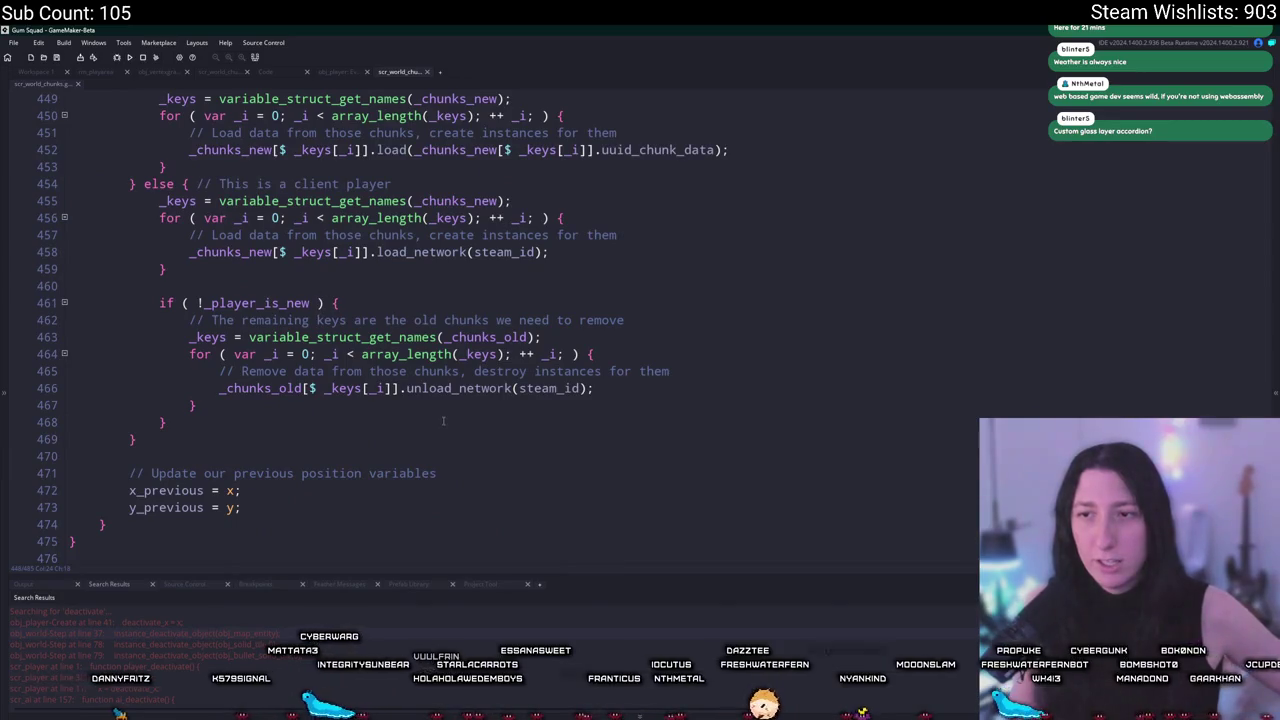
{"action": "scroll", "coordinate": [443, 421], "scroll_direction": "up", "scroll_amount": 9}
{"action": "scroll", "coordinate": [472, 292], "scroll_direction": "up", "scroll_amount": 8}
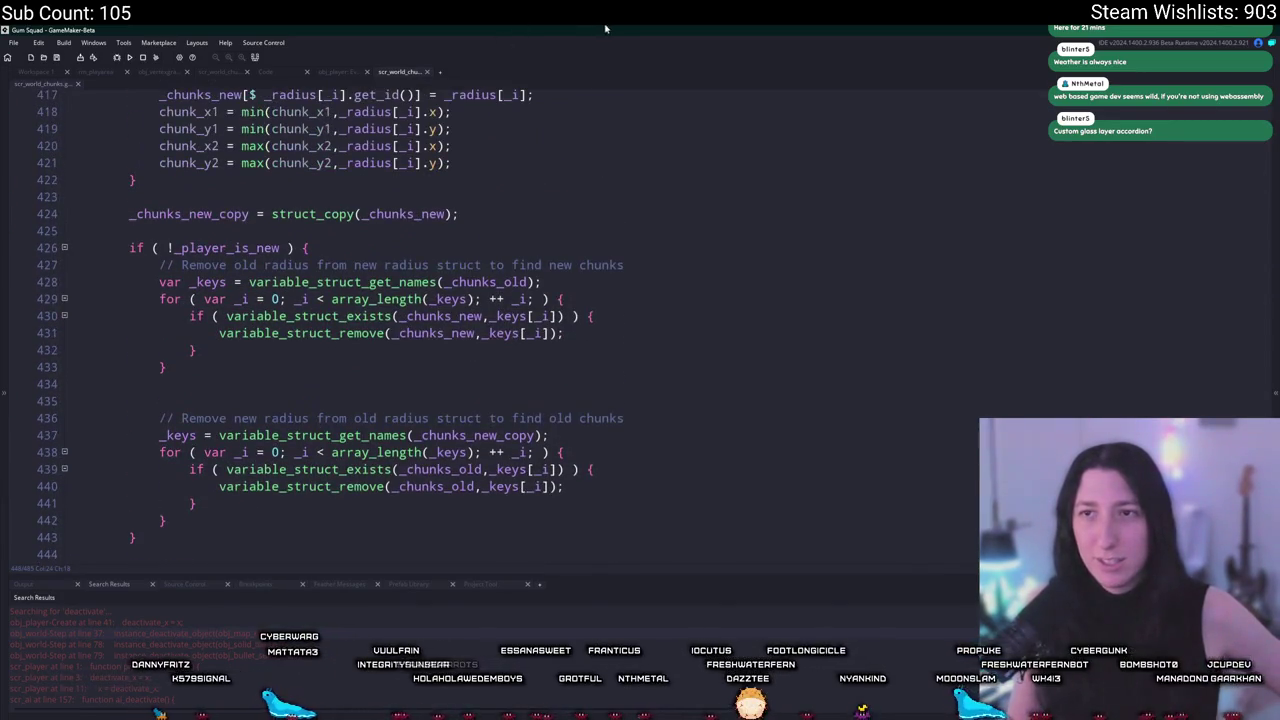
{"action": "scroll", "coordinate": [427, 297], "scroll_direction": "up", "scroll_amount": 6}
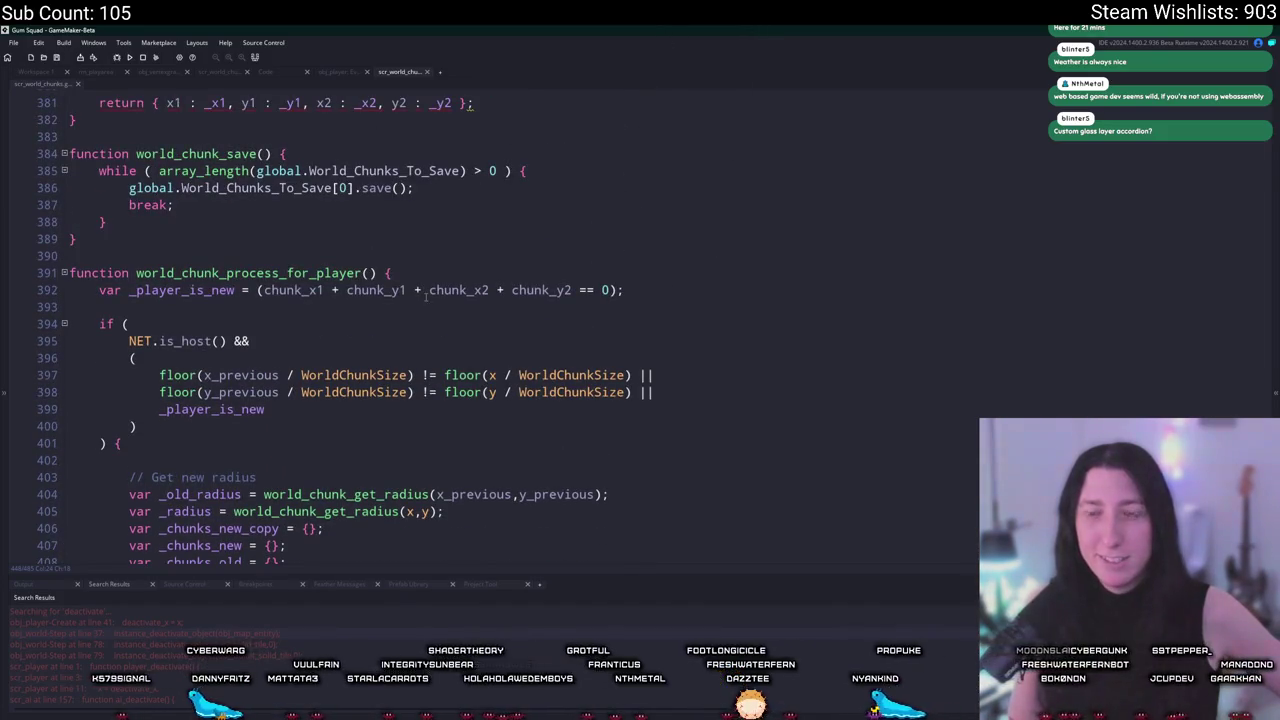
{"action": "scroll", "coordinate": [427, 291], "scroll_direction": "down", "scroll_amount": 11}
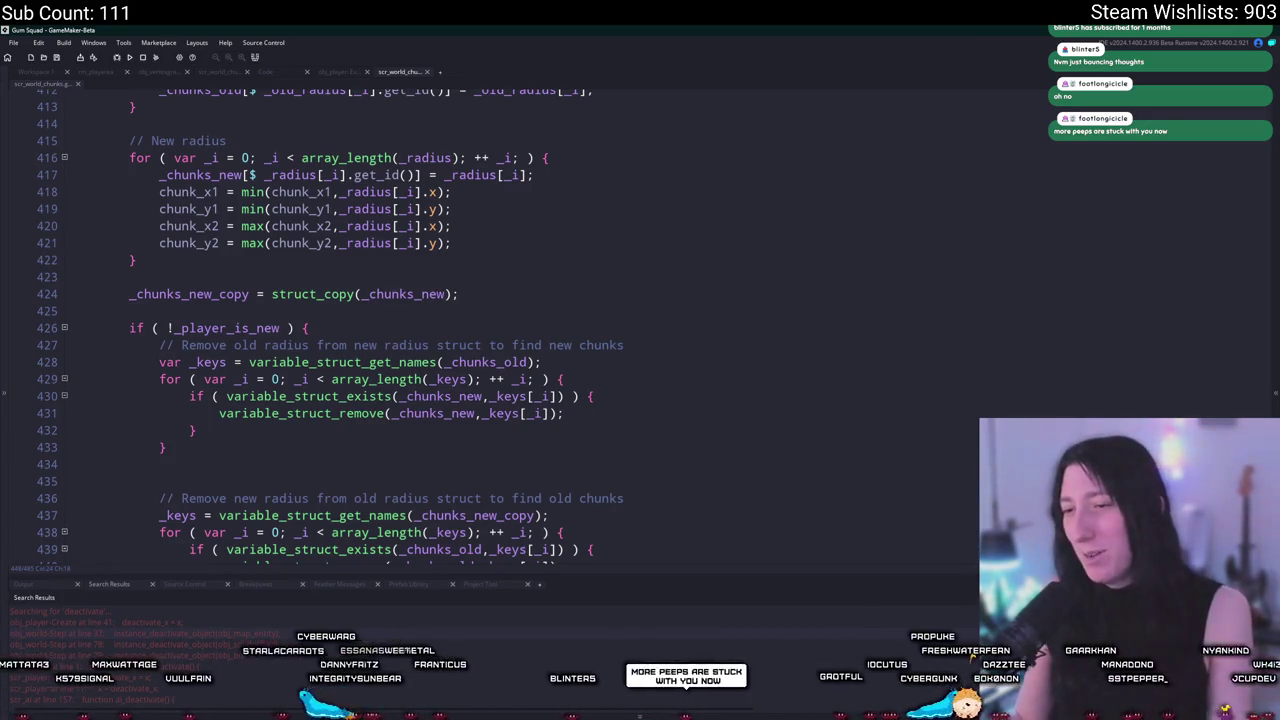
Read from struct_copy on line 424 to line 459, placing the caret after the owner's loop.
{"action": "left_click", "coordinate": [650, 294]}
{"action": "scroll", "coordinate": [647, 177], "scroll_direction": "down", "scroll_amount": 2}
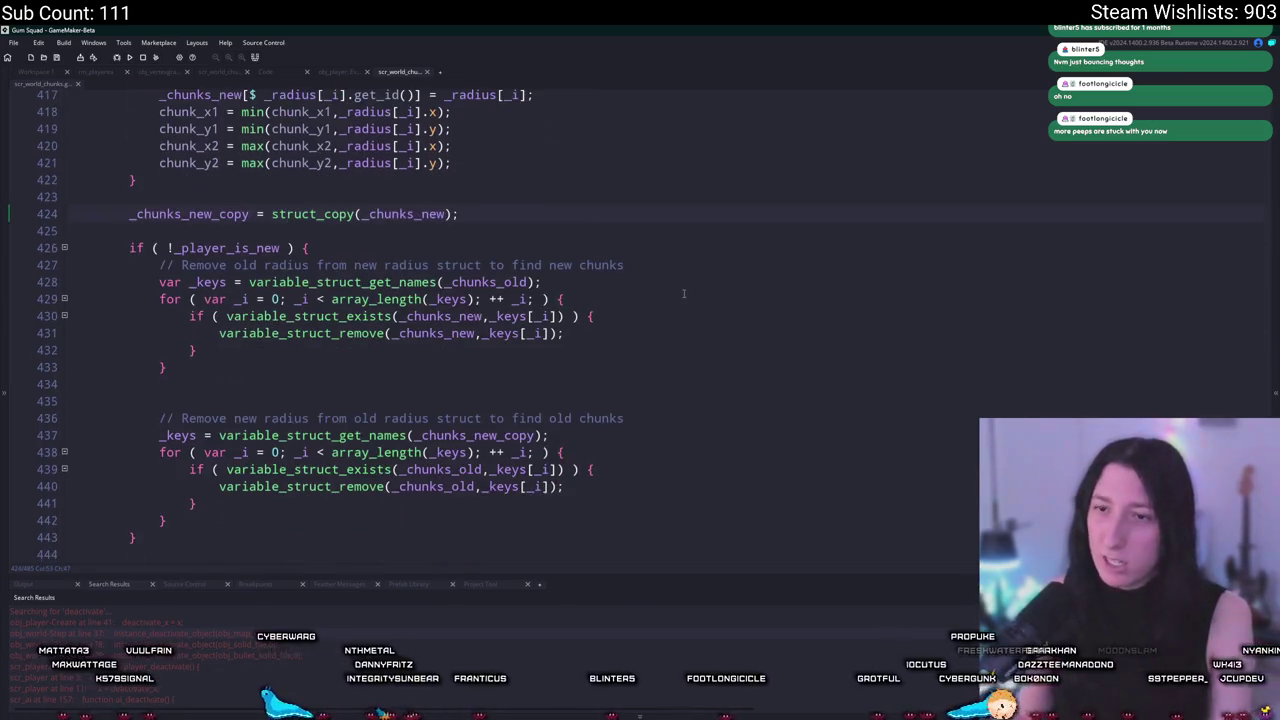
{"action": "scroll", "coordinate": [647, 177], "scroll_direction": "down", "scroll_amount": 5}
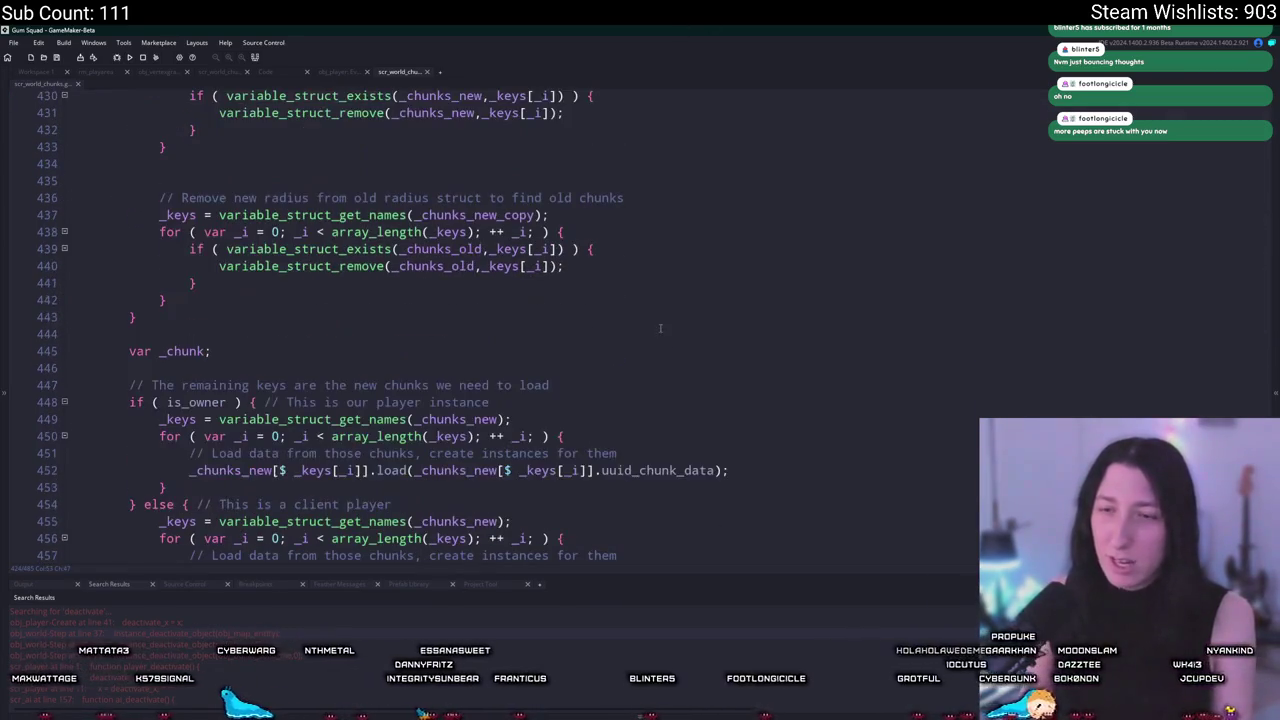
{"action": "scroll", "coordinate": [641, 392], "scroll_direction": "down", "scroll_amount": 2}
{"action": "scroll", "coordinate": [639, 305], "scroll_direction": "down", "scroll_amount": 1}
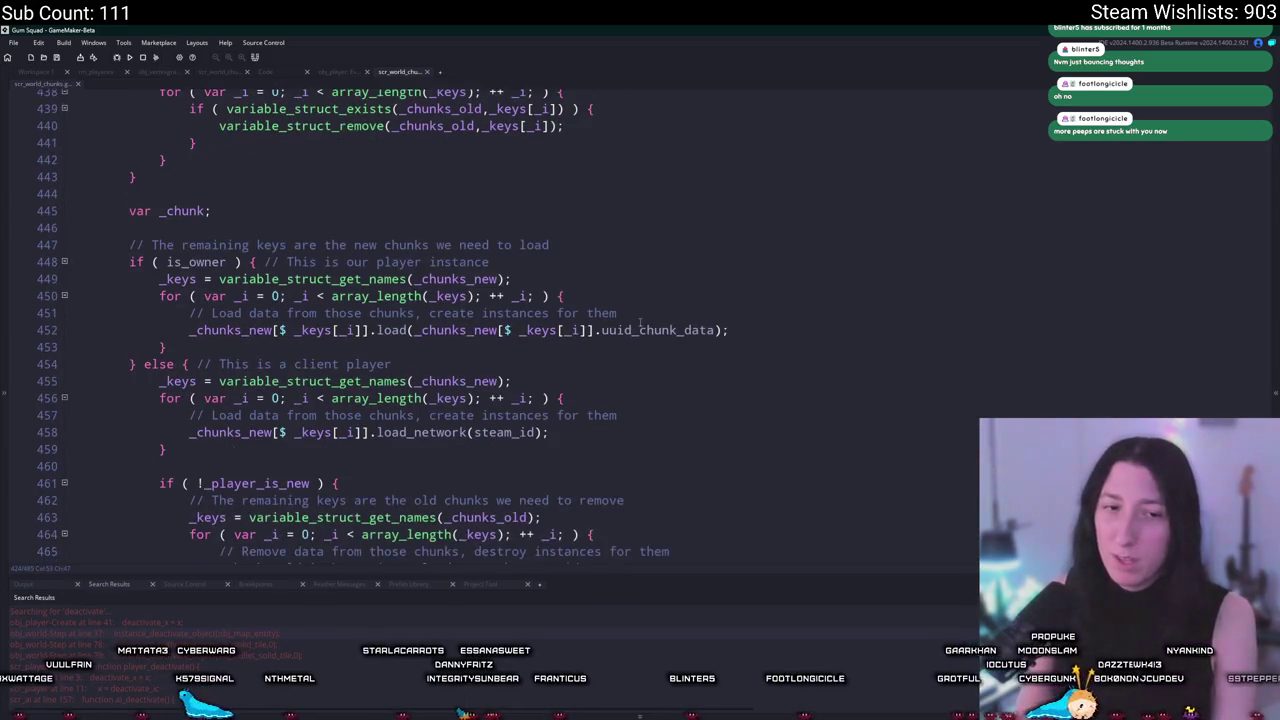
{"action": "scroll", "coordinate": [657, 340], "scroll_direction": "down", "scroll_amount": 4}
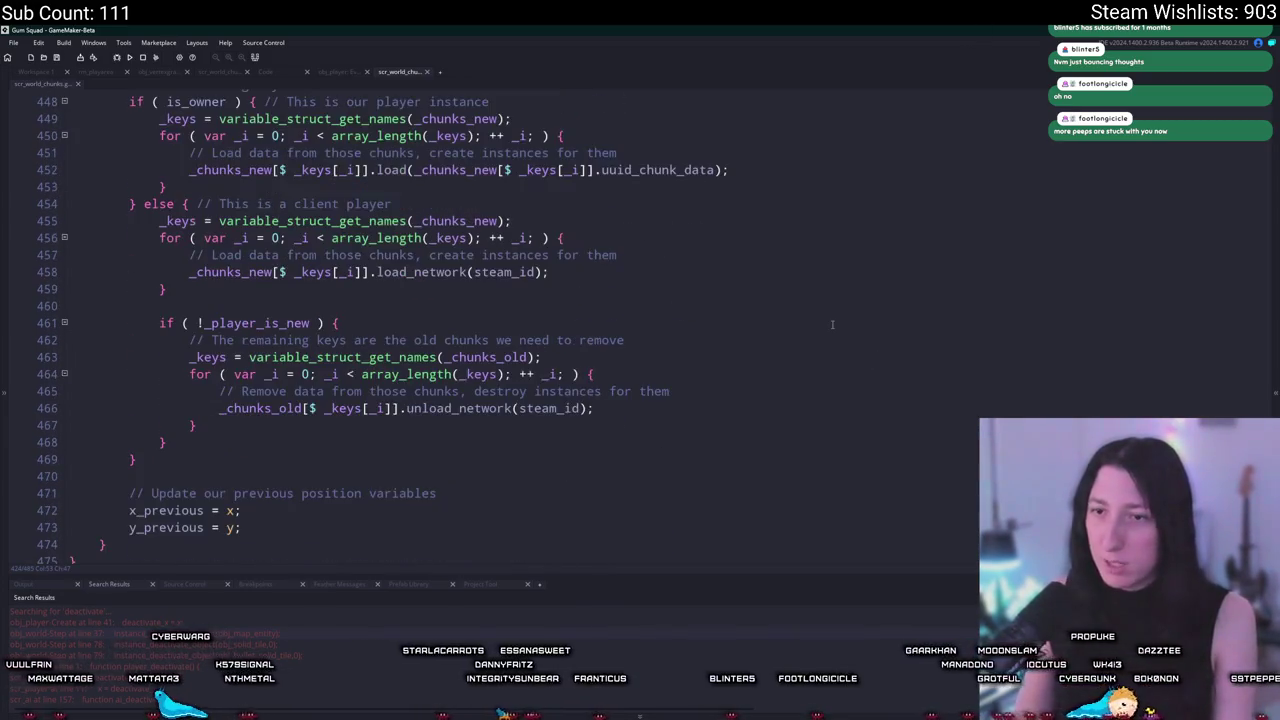
{"action": "left_click", "coordinate": [167, 289]}
{"action": "scroll", "coordinate": [167, 289], "scroll_direction": "up", "scroll_amount": 2}
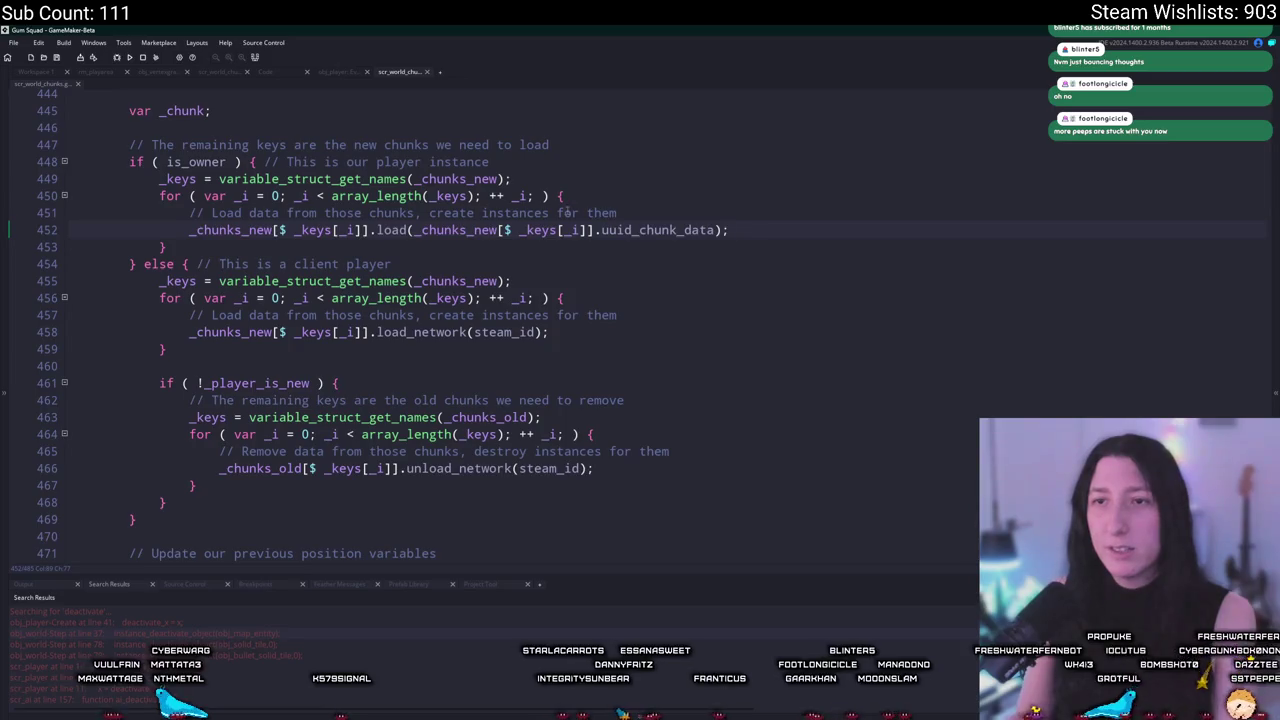
{"action": "scroll", "coordinate": [567, 212], "scroll_direction": "up", "scroll_amount": 5}
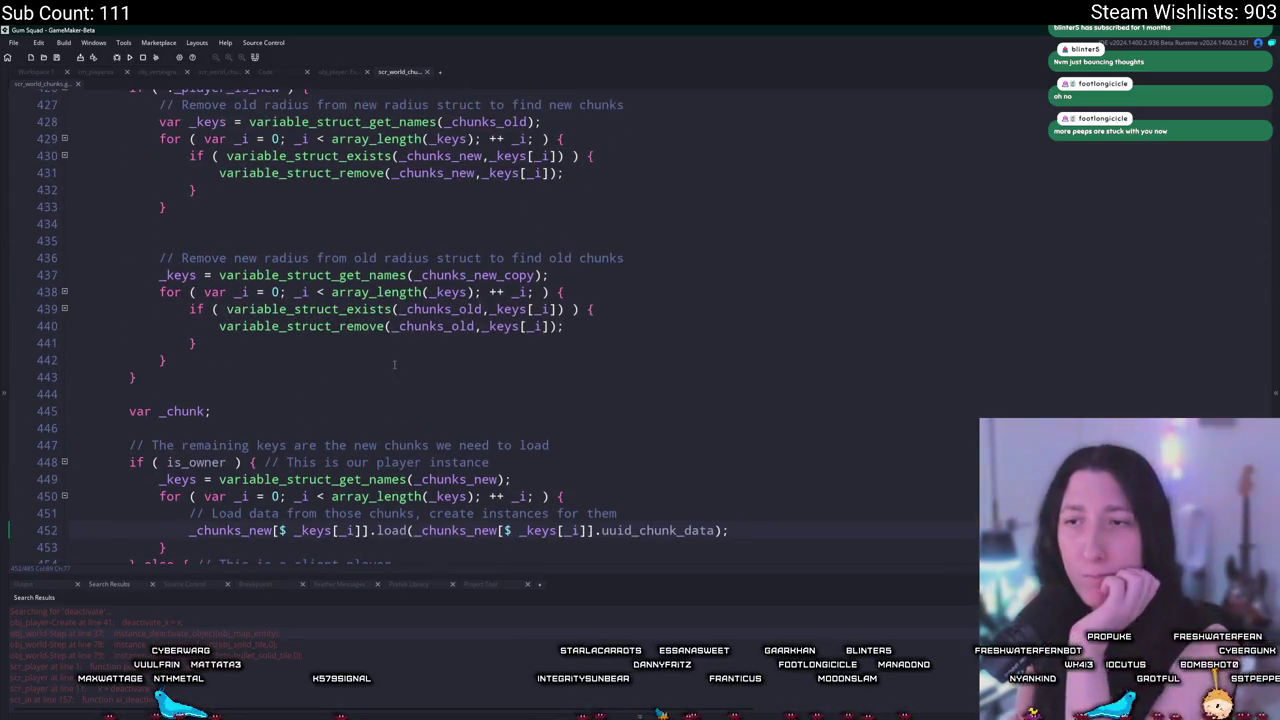
{"action": "scroll", "coordinate": [421, 326], "scroll_direction": "down", "scroll_amount": 5}
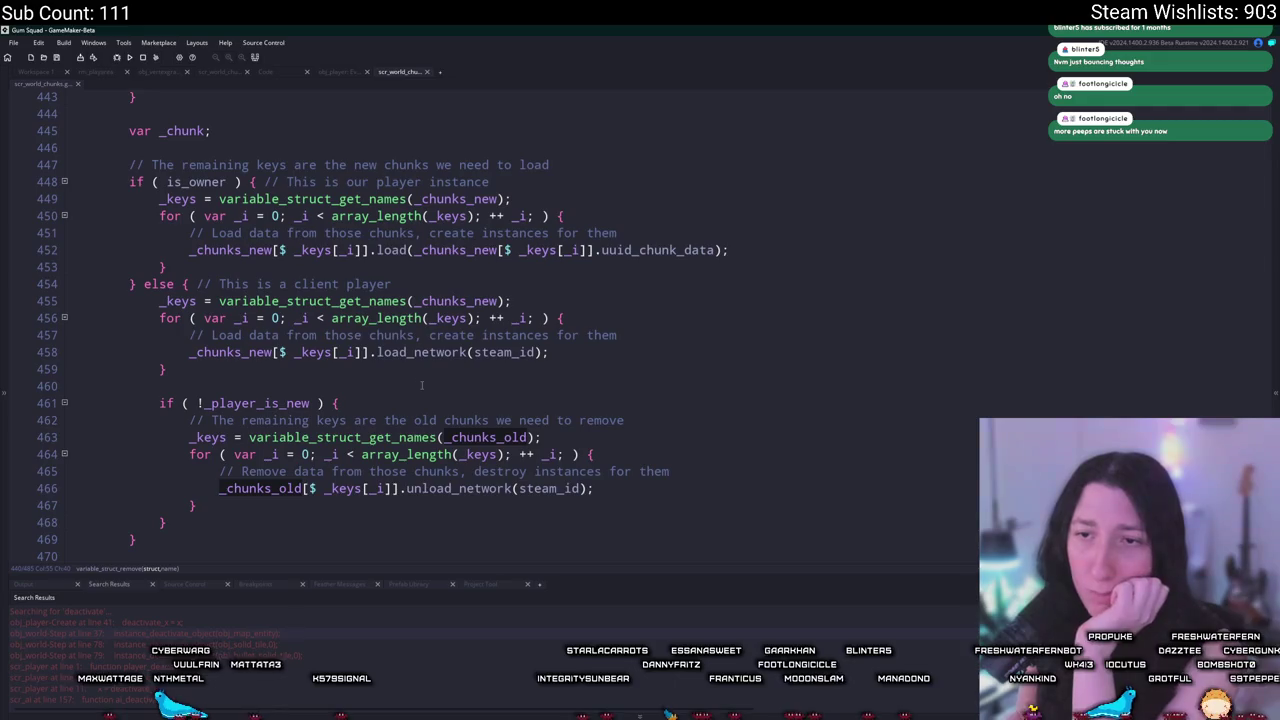
{"action": "scroll", "coordinate": [421, 375], "scroll_direction": "up", "scroll_amount": 1}
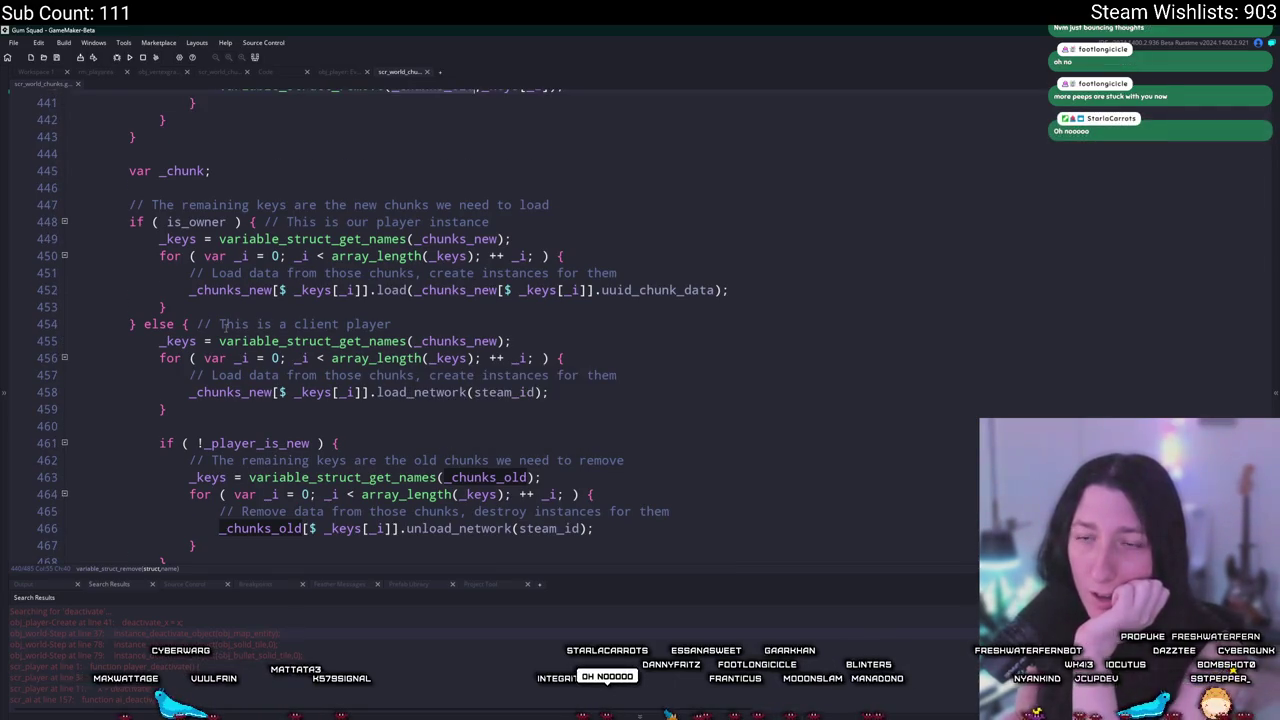
{"action": "scroll", "coordinate": [276, 372], "scroll_direction": "up", "scroll_amount": 2}
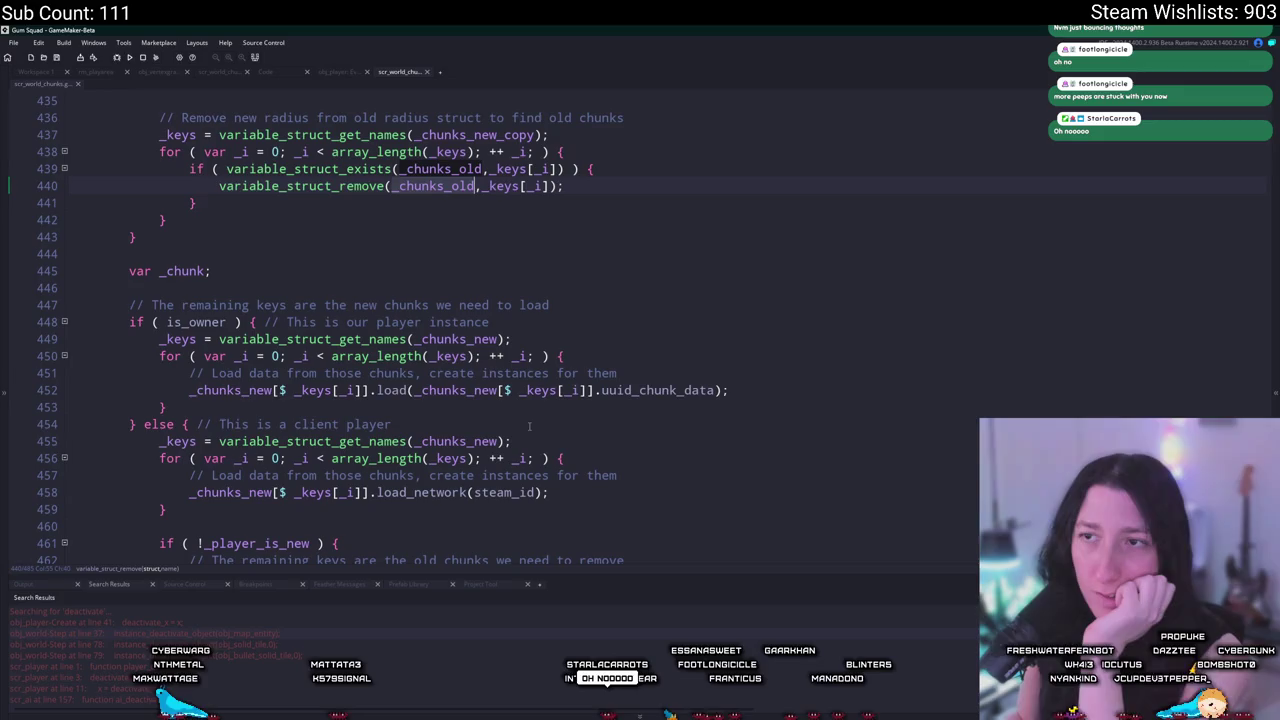
{"action": "scroll", "coordinate": [502, 432], "scroll_direction": "down", "scroll_amount": 1}
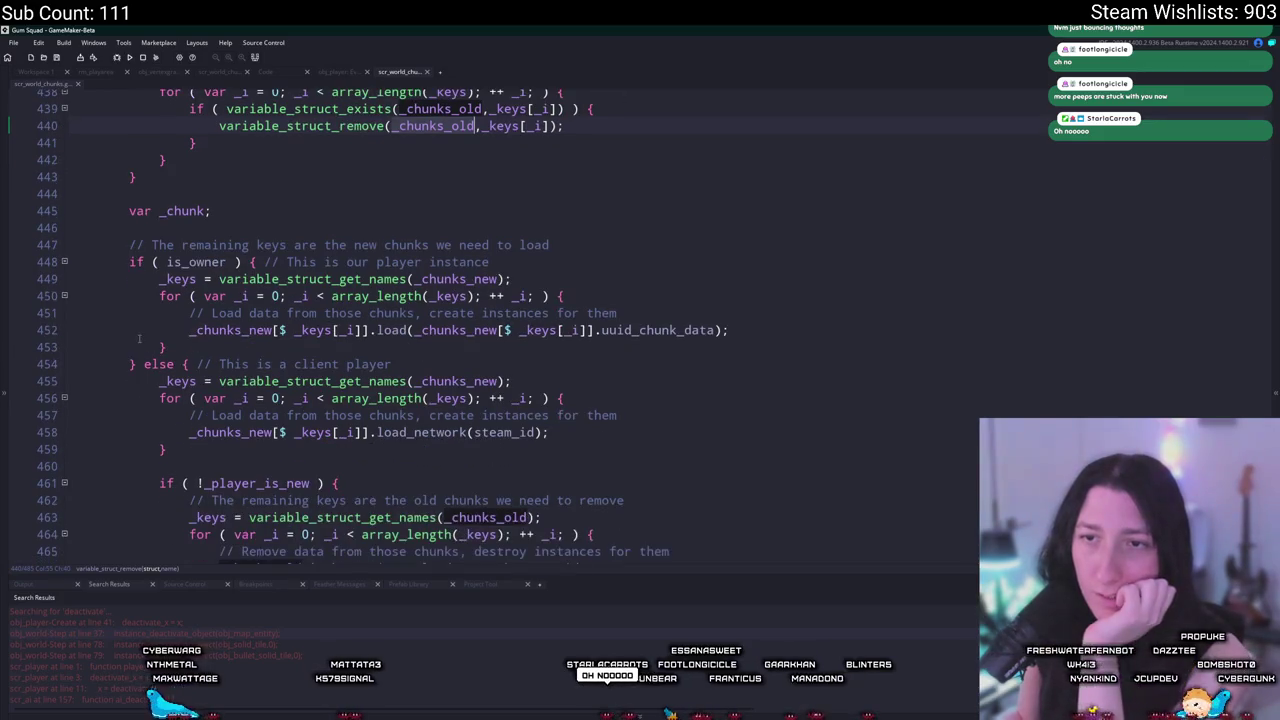
{"action": "left_click", "coordinate": [206, 347]}
Add a '// Unload old chunks' comment after the chunk-loading loop, with an empty line 456 below.
{"action": "key", "text": "Return"}
{"action": "key", "text": "Return"}
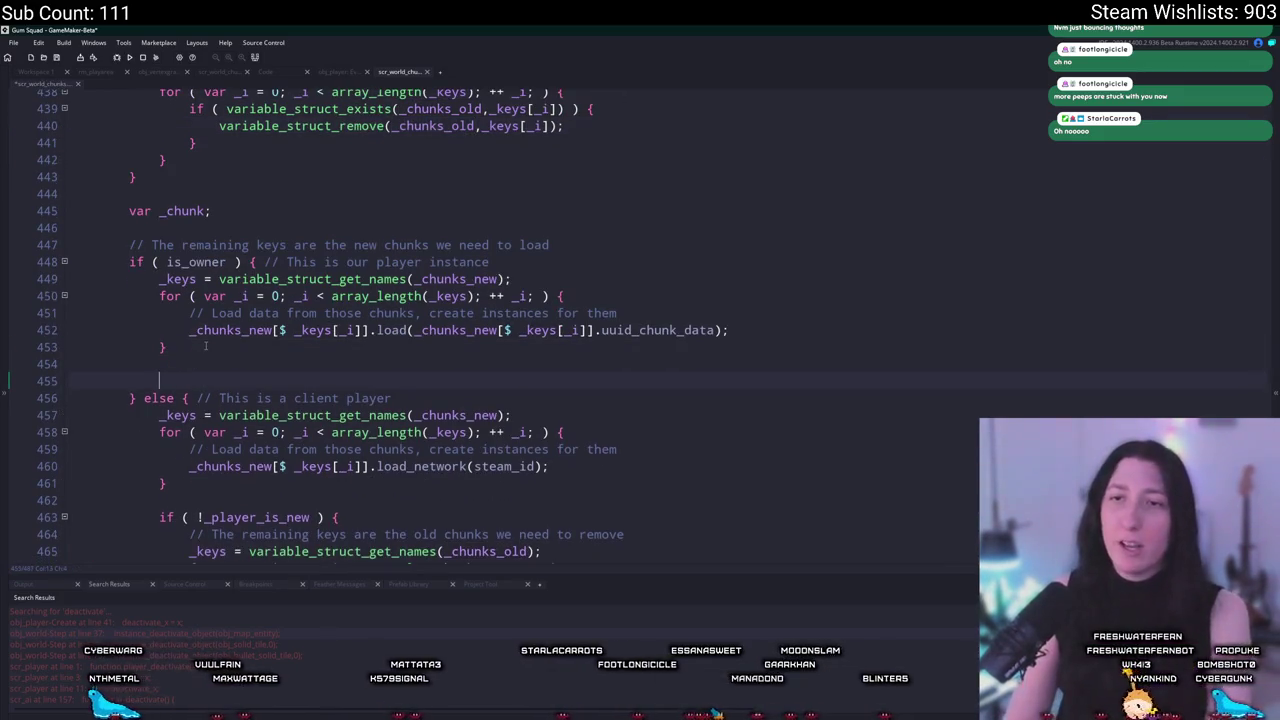
{"action": "type", "text": "// Unload c"}
{"action": "type", "text": "old chunks"}
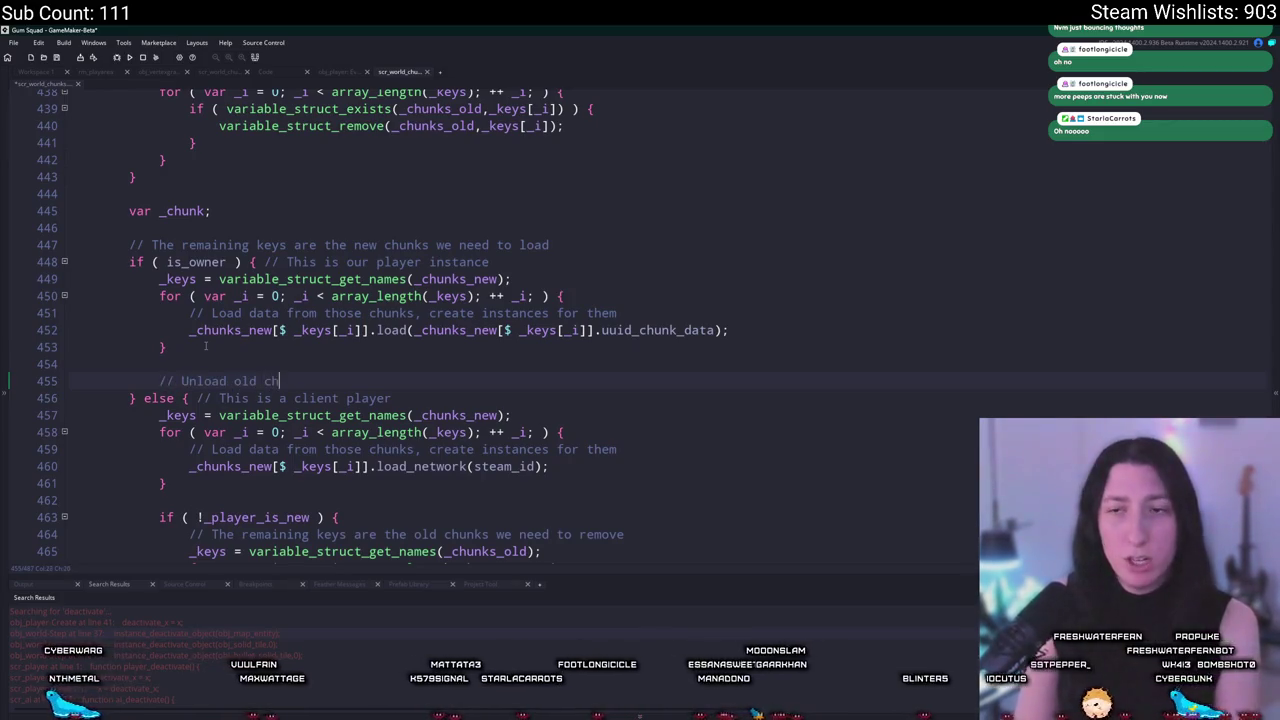
{"action": "key", "text": "Return"}
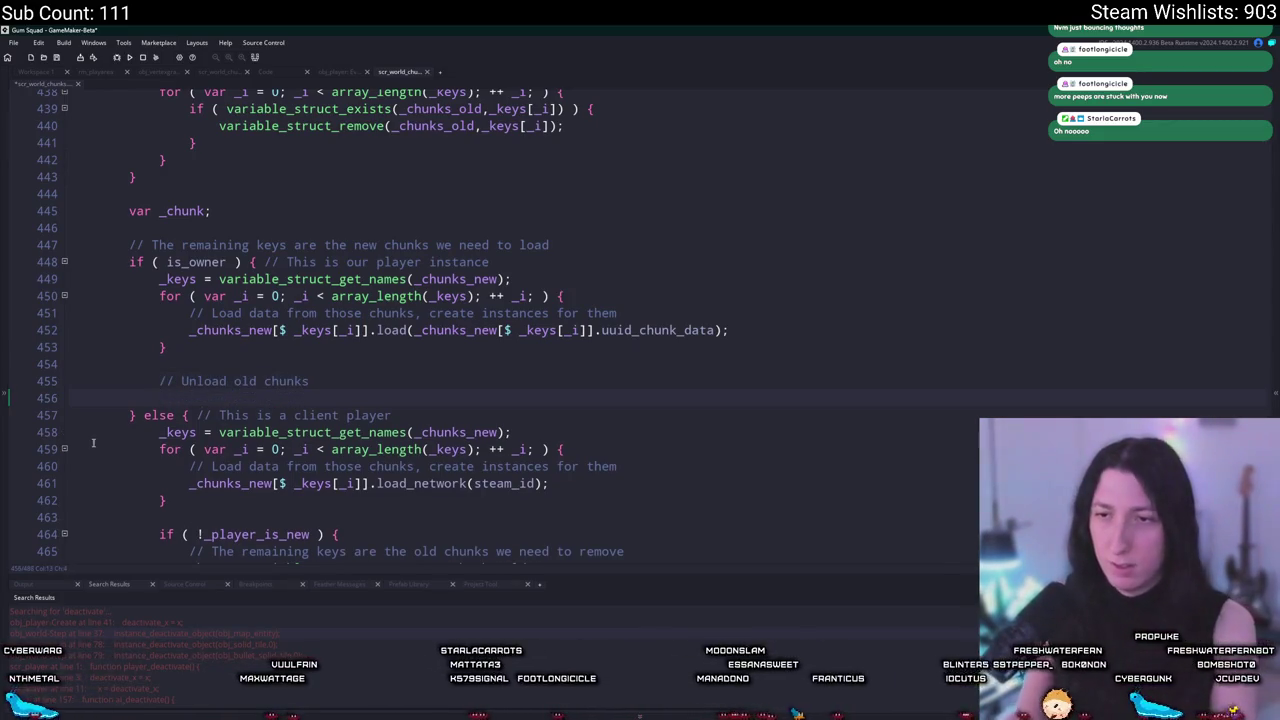
{"action": "scroll", "coordinate": [593, 420], "scroll_direction": "down", "scroll_amount": 3}
{"action": "scroll", "coordinate": [593, 420], "scroll_direction": "down", "scroll_amount": 2}
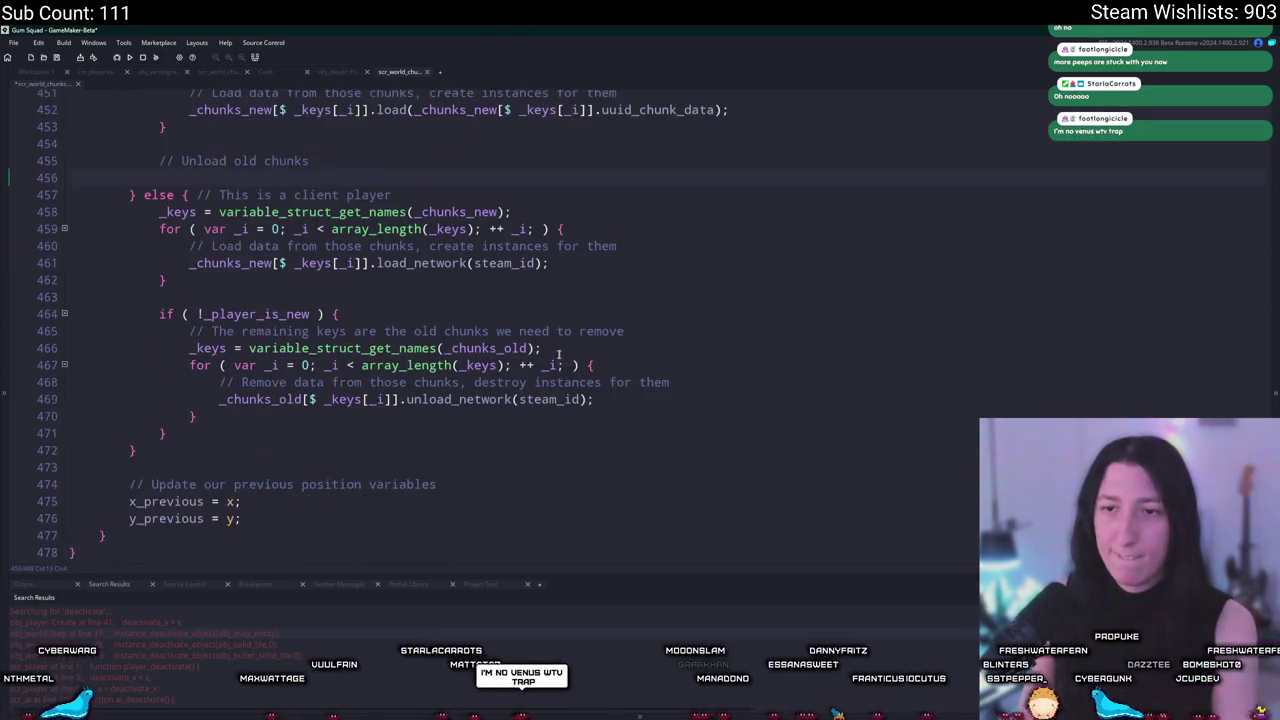
{"action": "scroll", "coordinate": [593, 420], "scroll_direction": "up", "scroll_amount": 4}
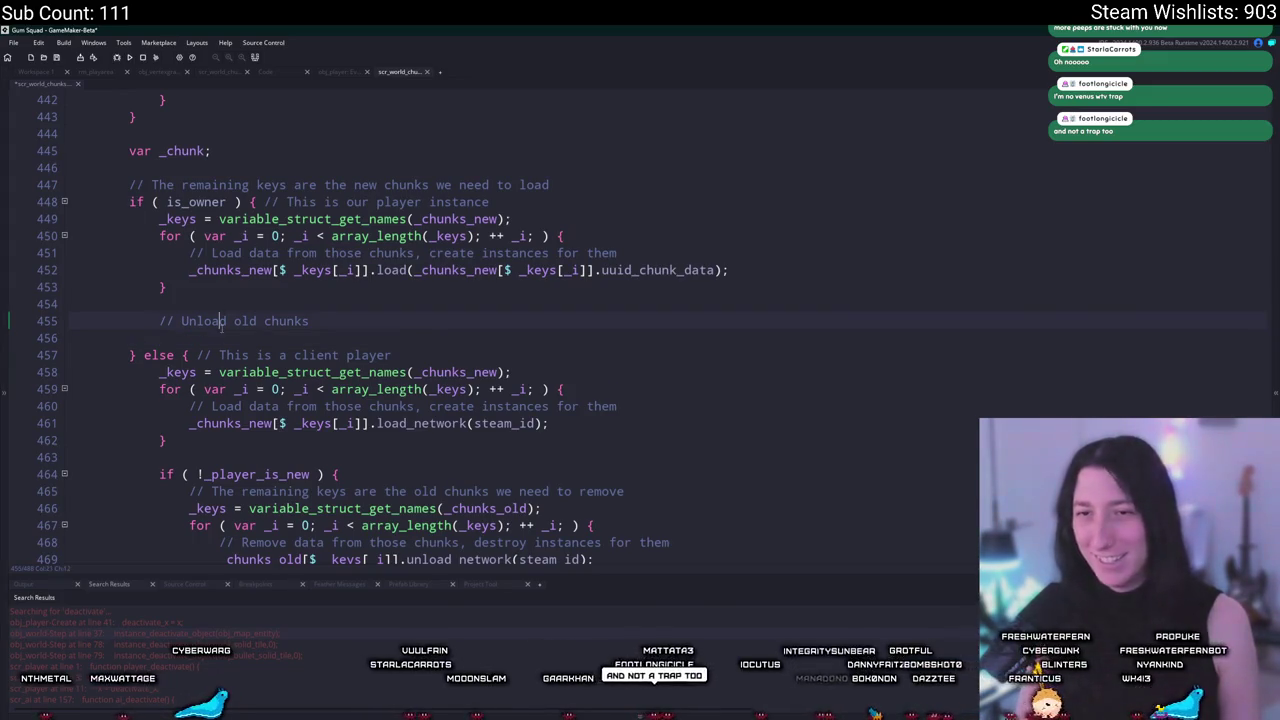
{"action": "left_click", "coordinate": [314, 331]}
{"action": "left_click", "coordinate": [333, 329]}
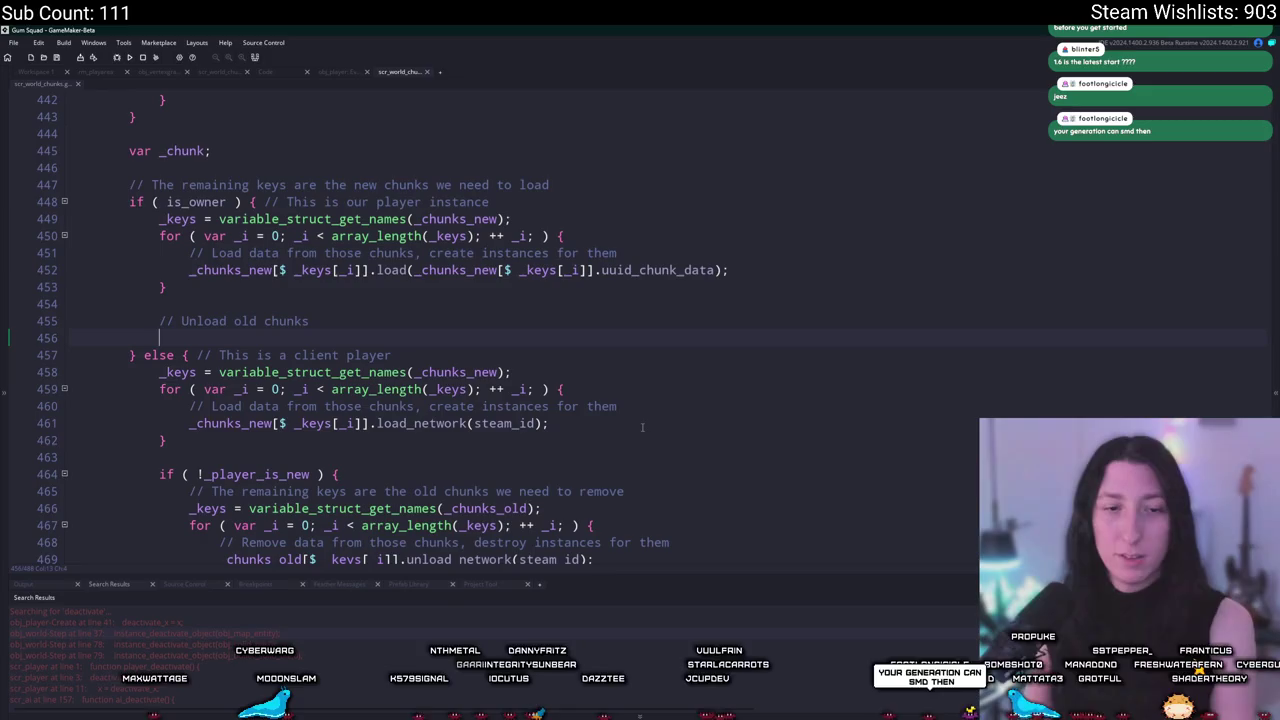
Write the call _chunks_new[.unload_grass(); on line 456 under the comment.
{"action": "key", "text": "ctrl+v"}
{"action": "key", "text": "ctrl+z"}
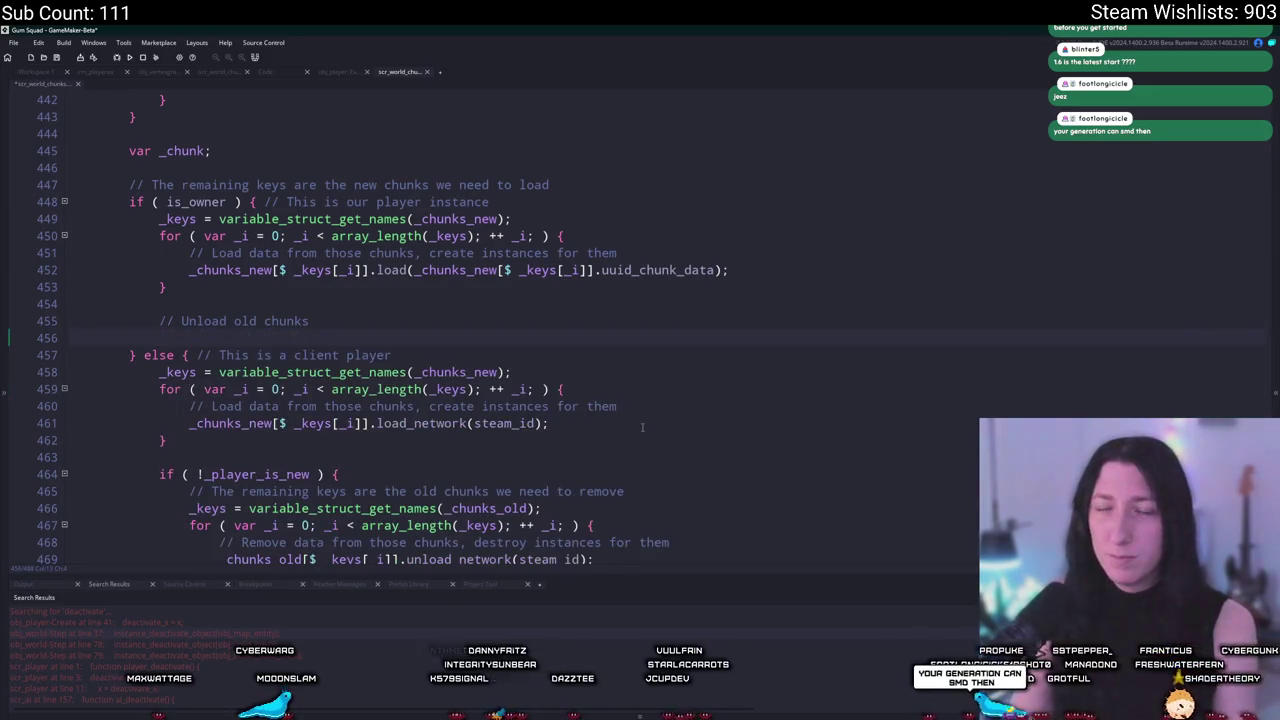
{"action": "type", "text": "_chu"}
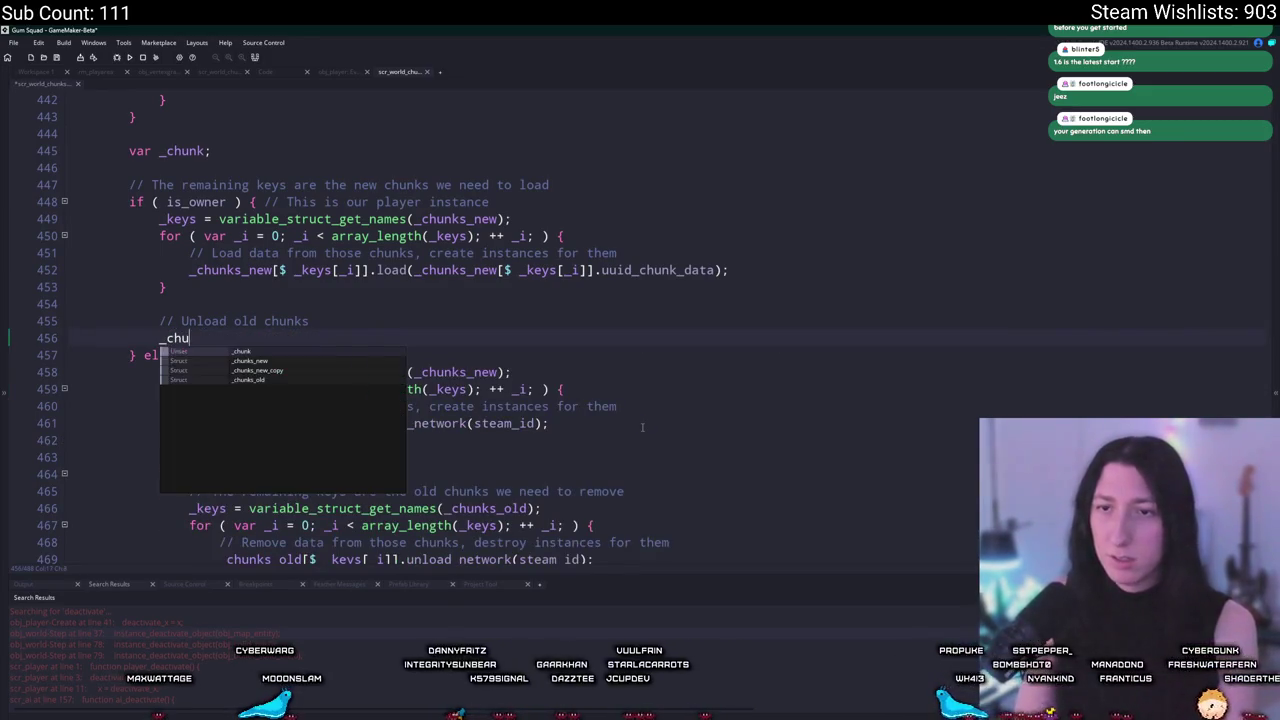
{"action": "type", "text": "nks_new["}
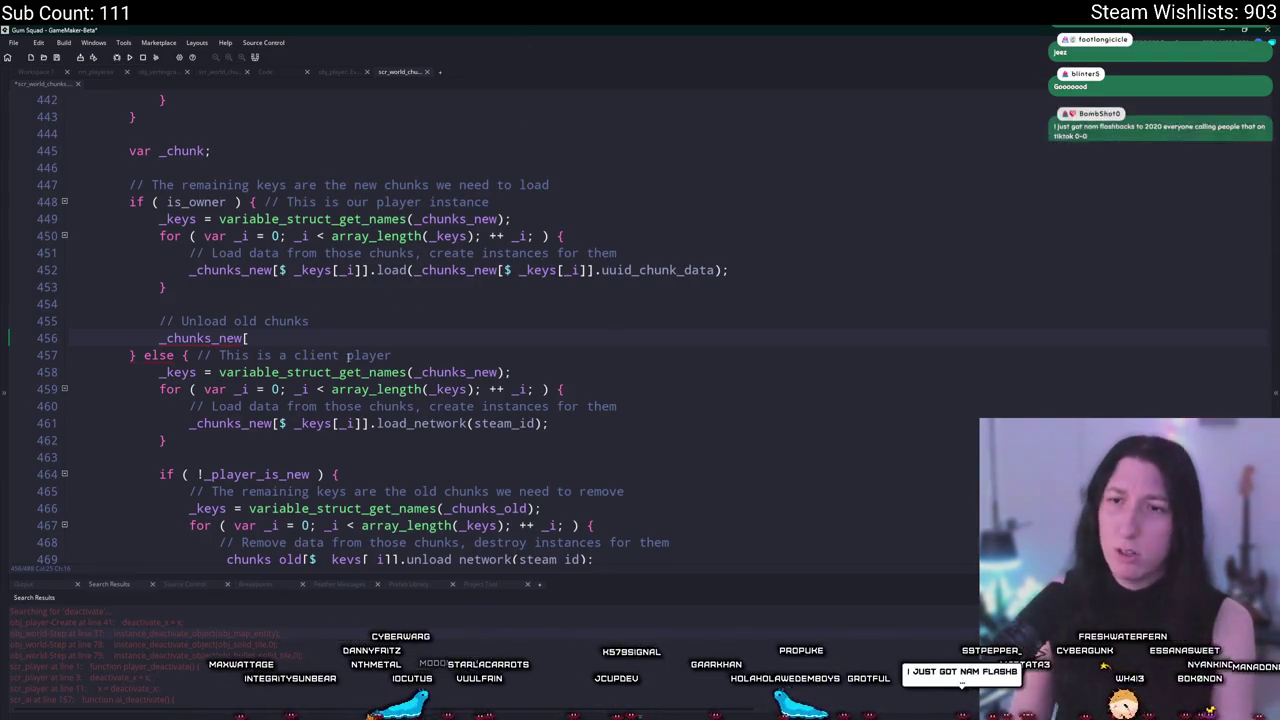
{"action": "type", "text": ".unload_"}
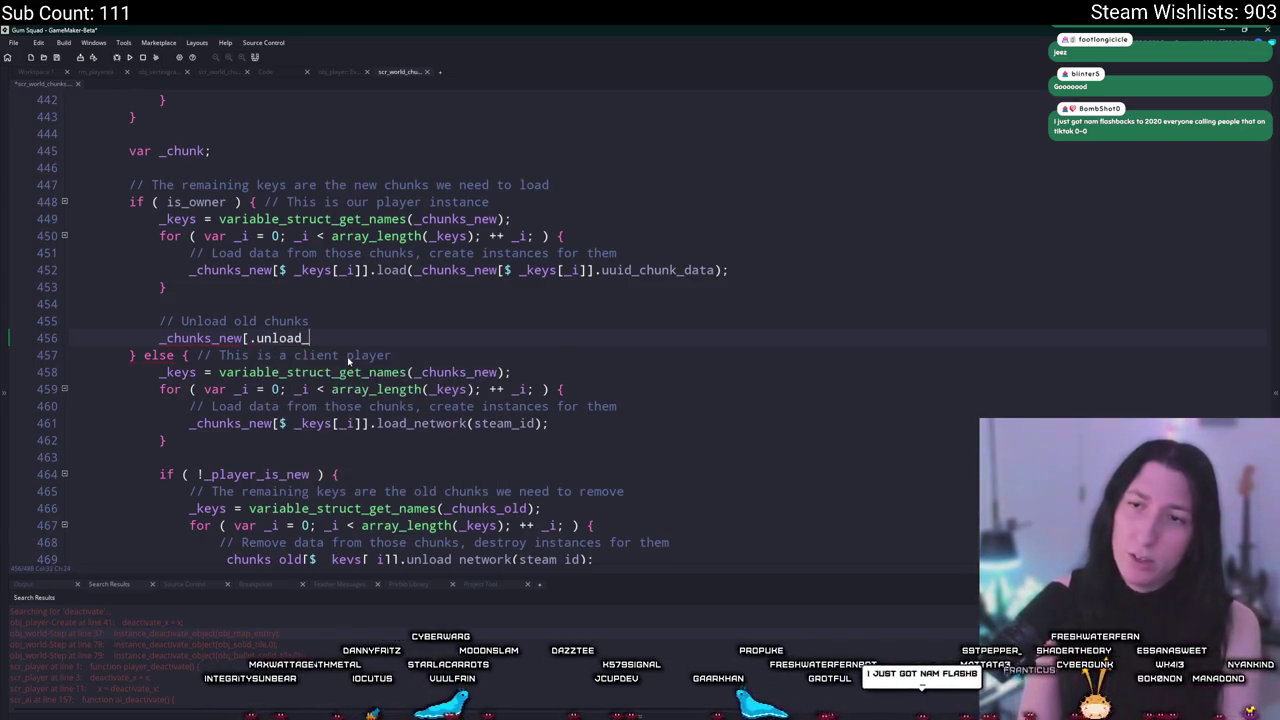
{"action": "key", "text": "BackSpace"}
{"action": "key", "text": "Escape"}
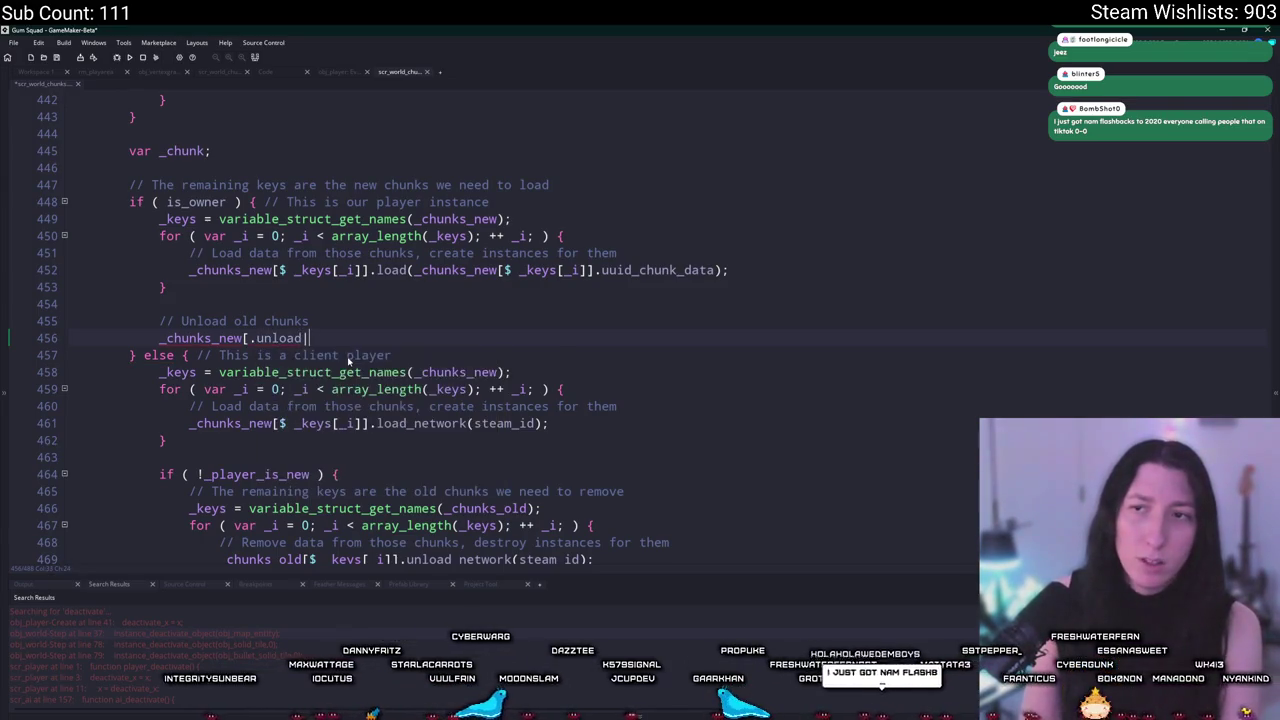
{"action": "key", "text": "ctrl+space"}
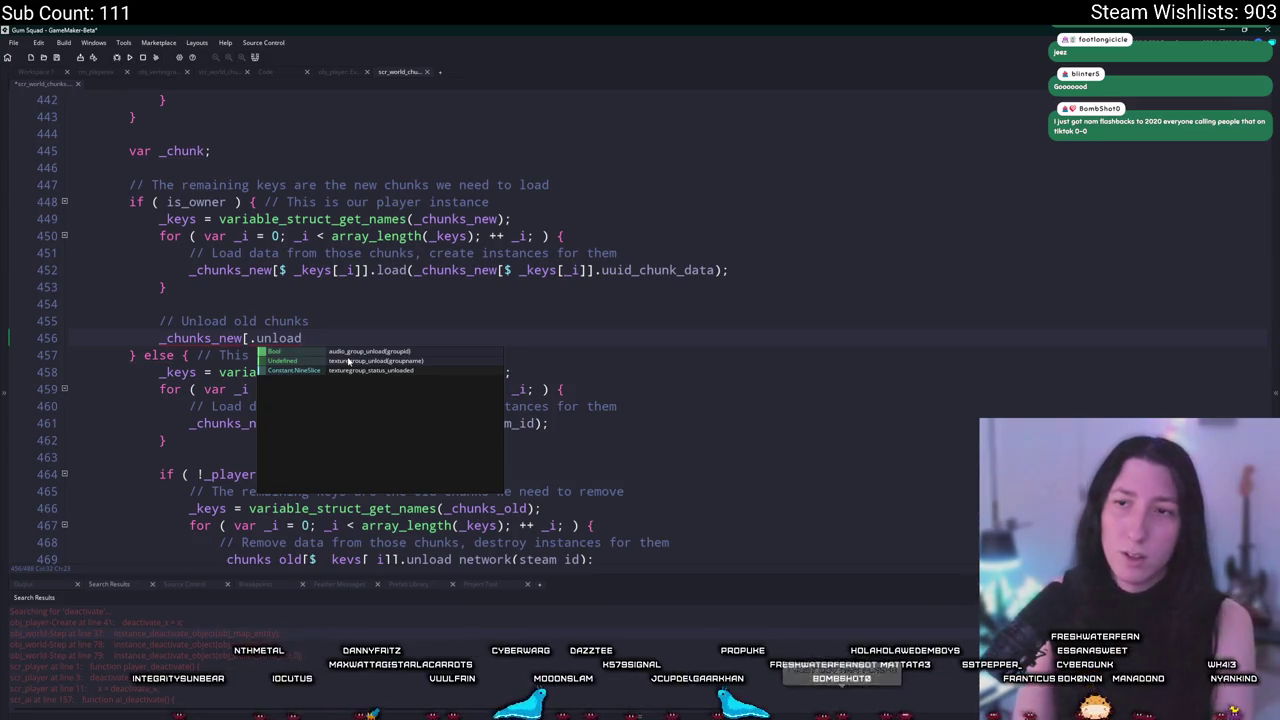
{"action": "type", "text": "i"}
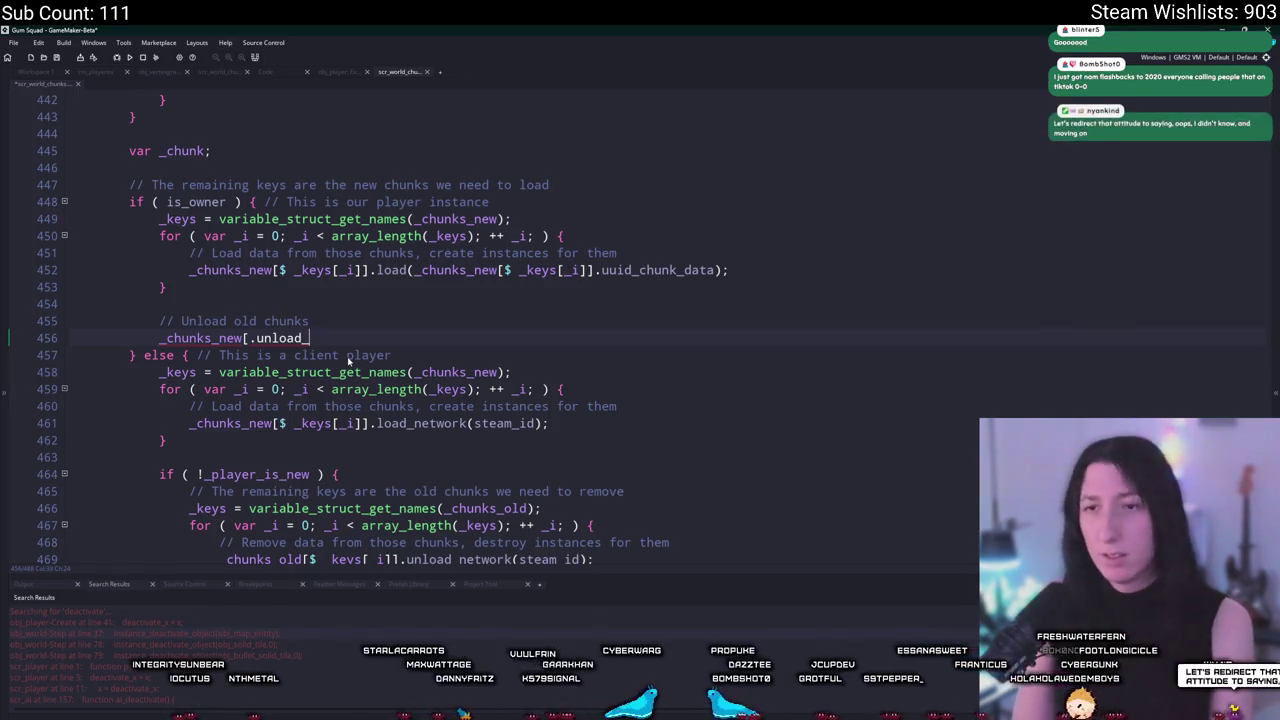
{"action": "type", "text": "grass()]"}
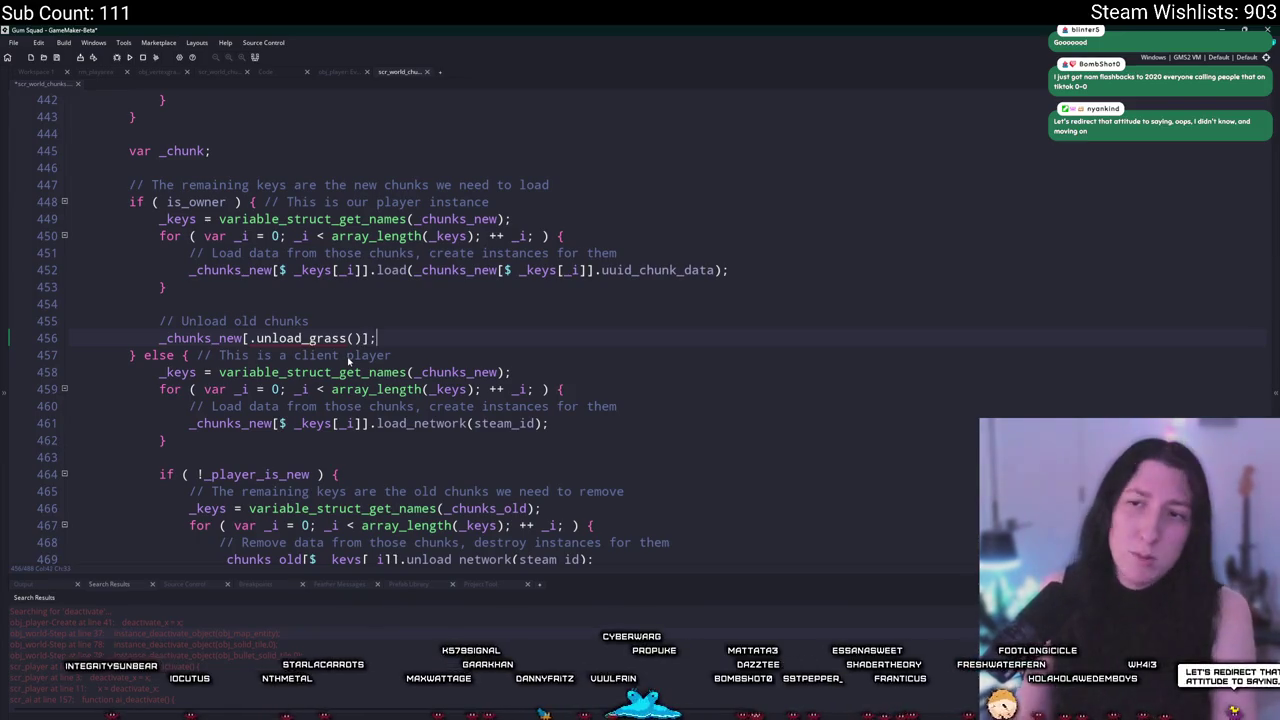
{"action": "type", "text": ";"}
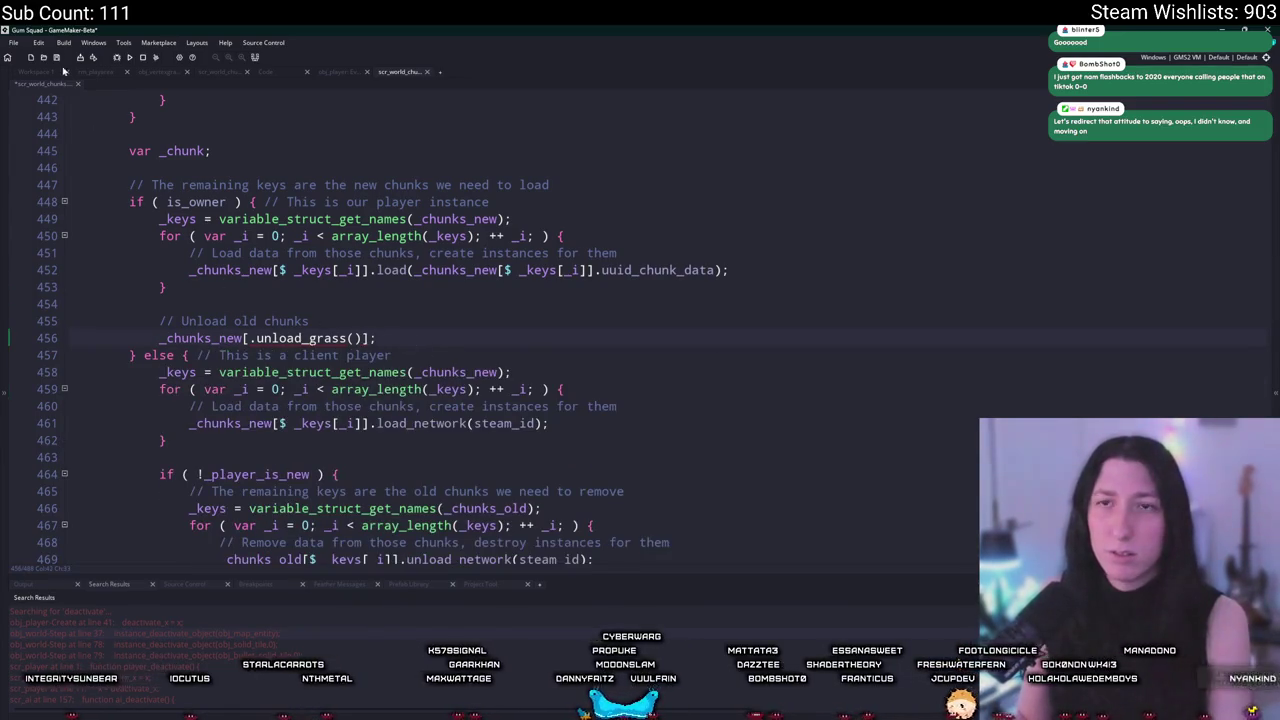
Duplicate the static unload function and rename the copy unload_grass.
{"action": "scroll", "coordinate": [408, 325], "scroll_direction": "up", "scroll_amount": 2}
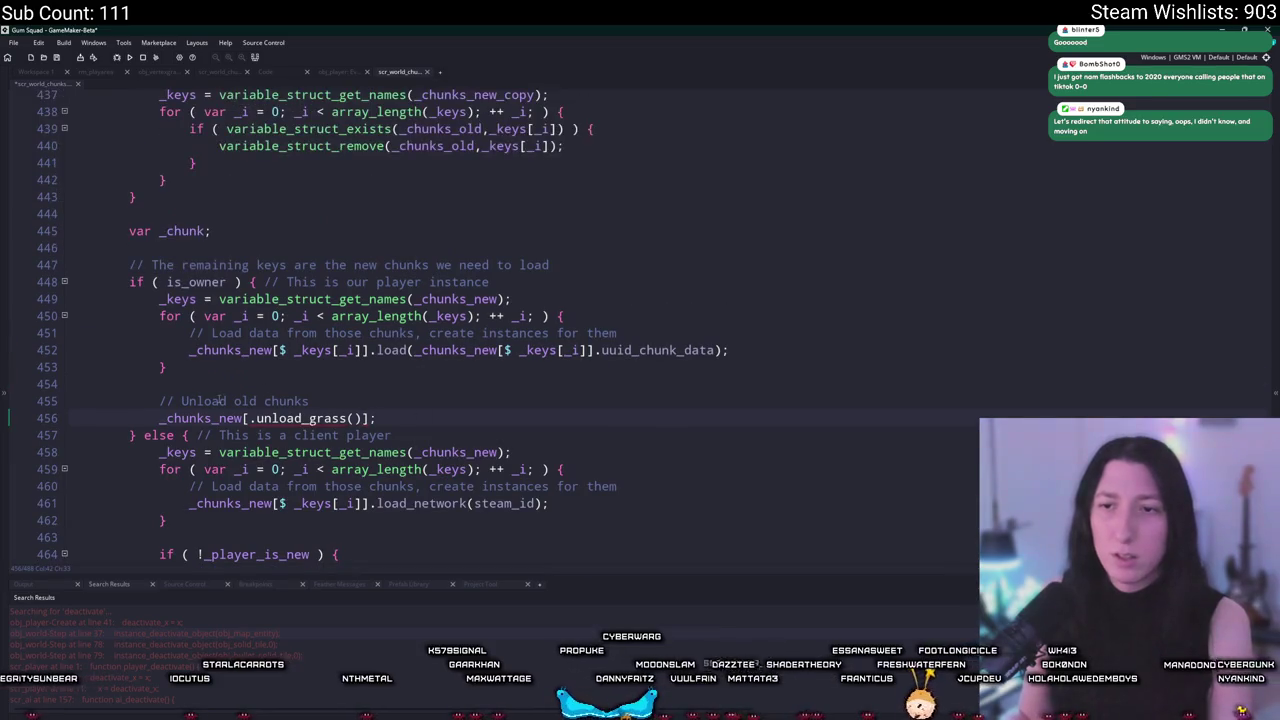
{"action": "scroll", "coordinate": [1150, 278], "scroll_direction": "up", "scroll_amount": 20}
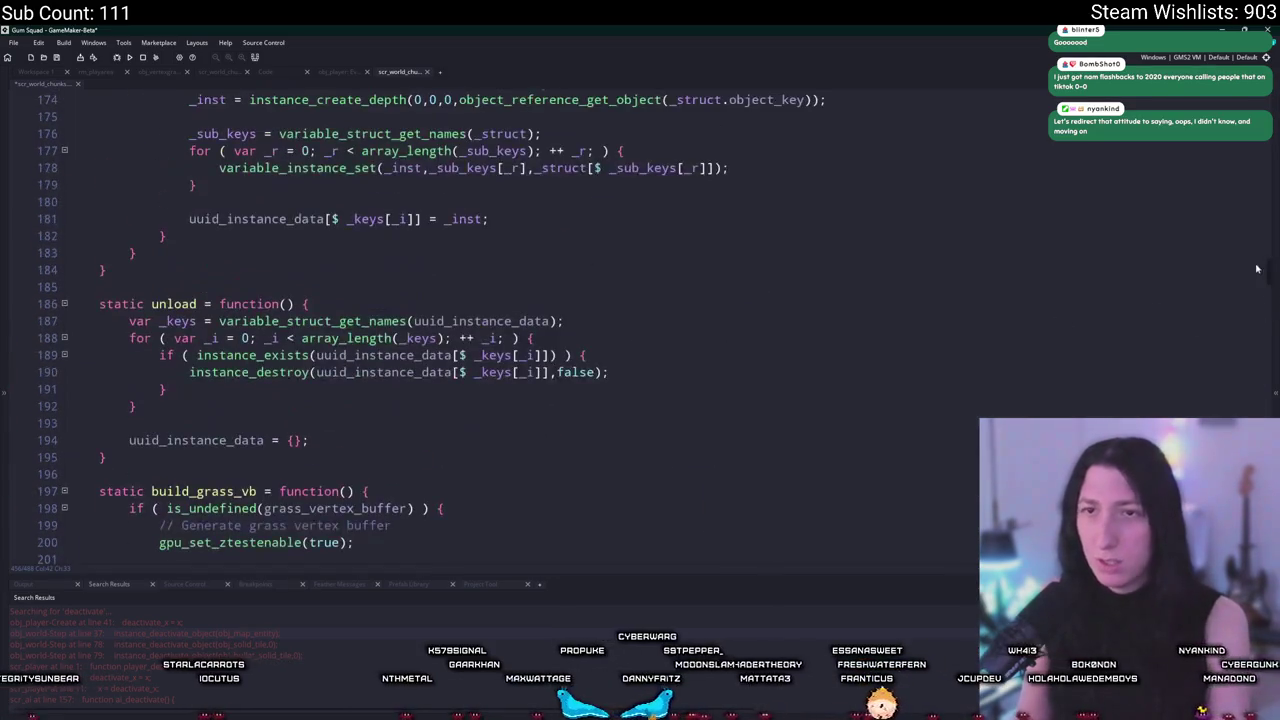
{"action": "scroll", "coordinate": [1150, 278], "scroll_direction": "up", "scroll_amount": 2}
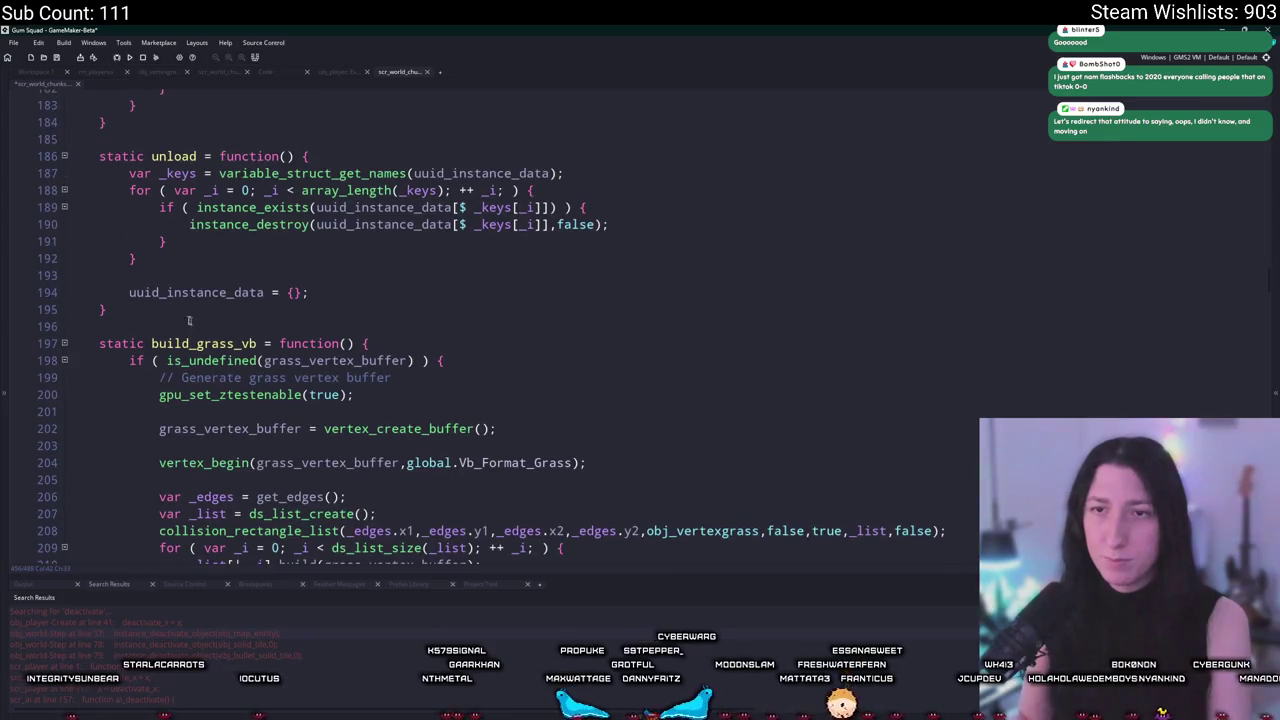
{"action": "left_click_drag", "start_coordinate": [106, 310], "coordinate": [109, 137]}
{"action": "key", "text": "ctrl+d"}
{"action": "left_click", "coordinate": [198, 343]}
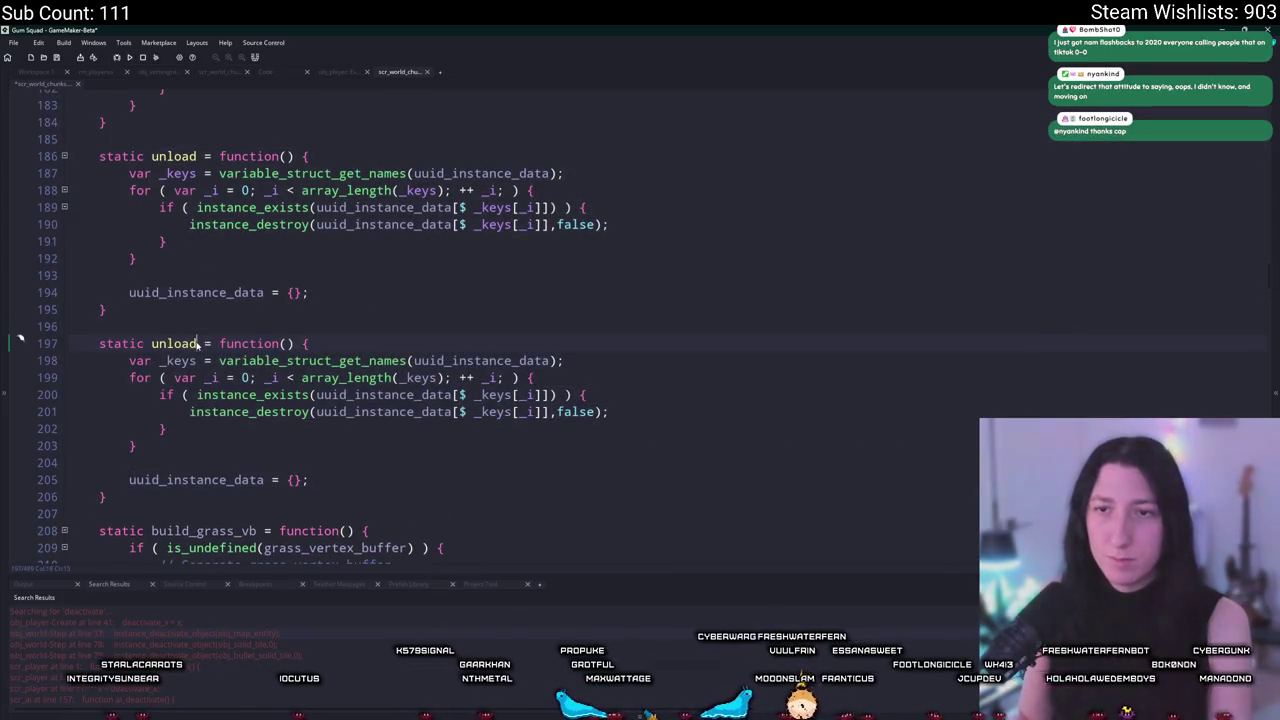
{"action": "type", "text": "_grass"}
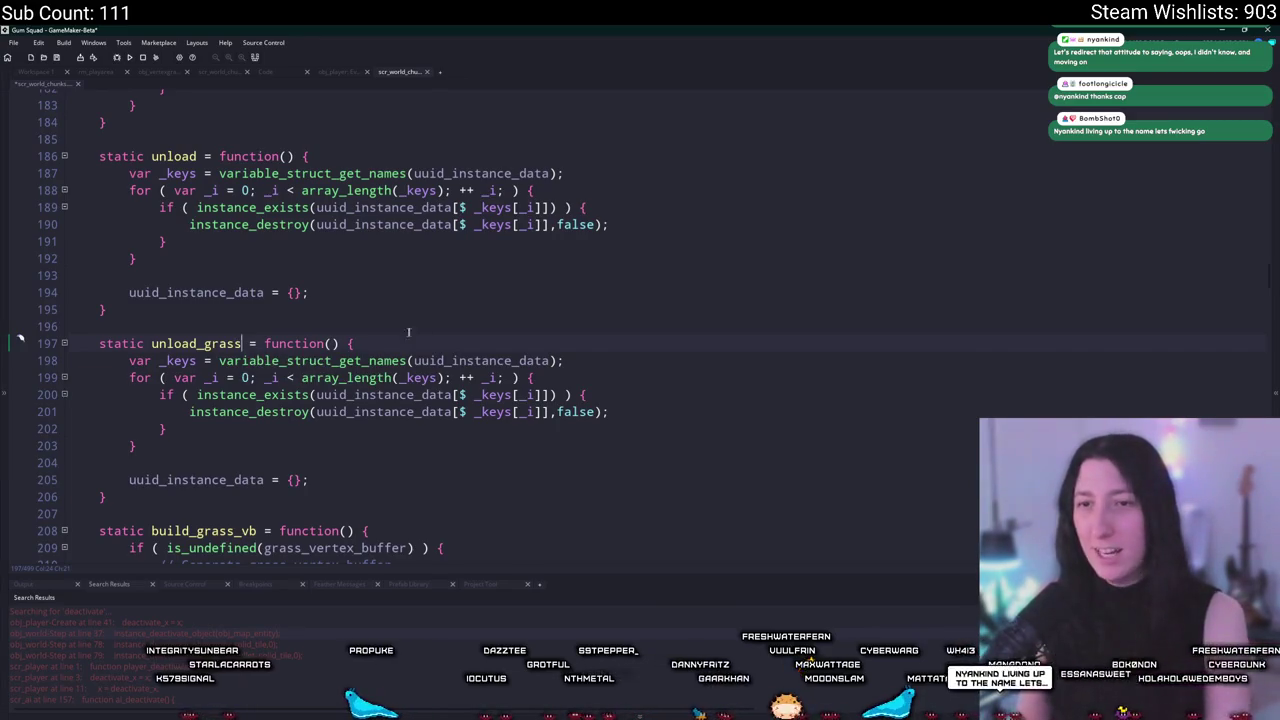
Replace unload_grass's body with code that deletes grass_vertex_buffer and resets it to undefined.
{"action": "left_click", "coordinate": [336, 480]}
{"action": "left_click_drag", "start_coordinate": [336, 480], "coordinate": [105, 358]}
{"action": "key", "text": "ctrl+v"}
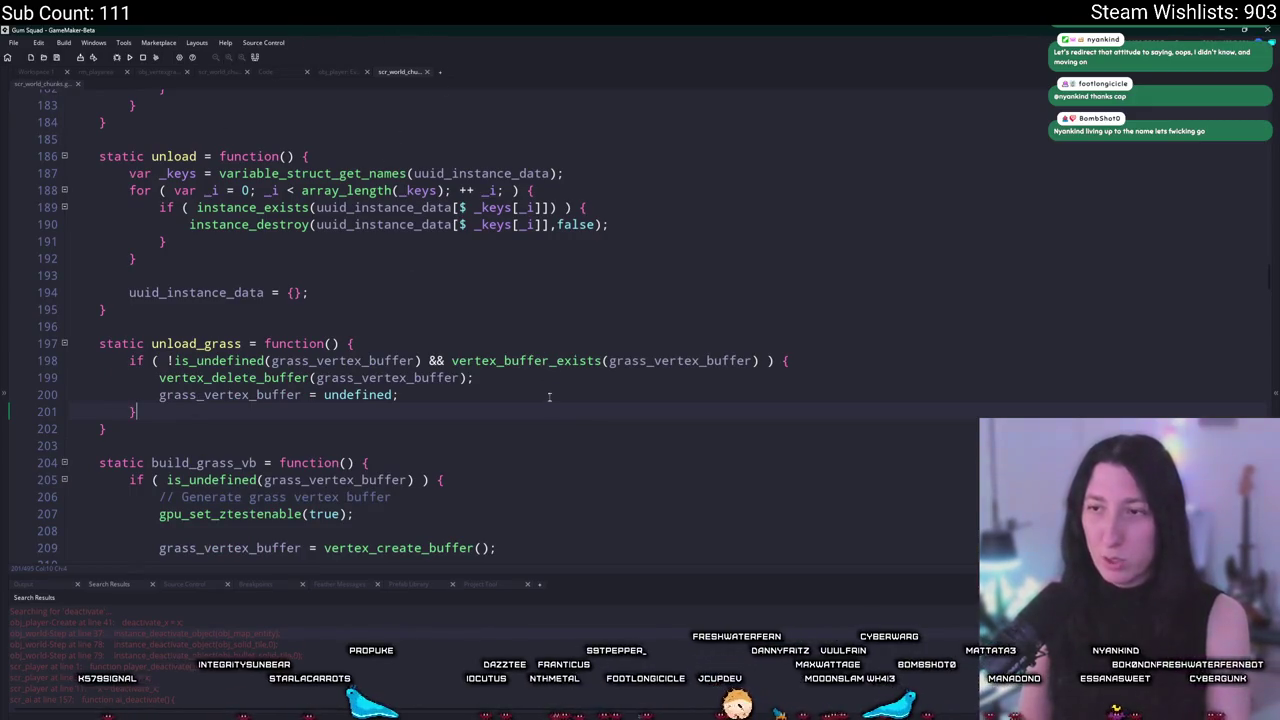
{"action": "left_click", "coordinate": [204, 343]}
{"action": "double_click", "coordinate": [204, 343]}
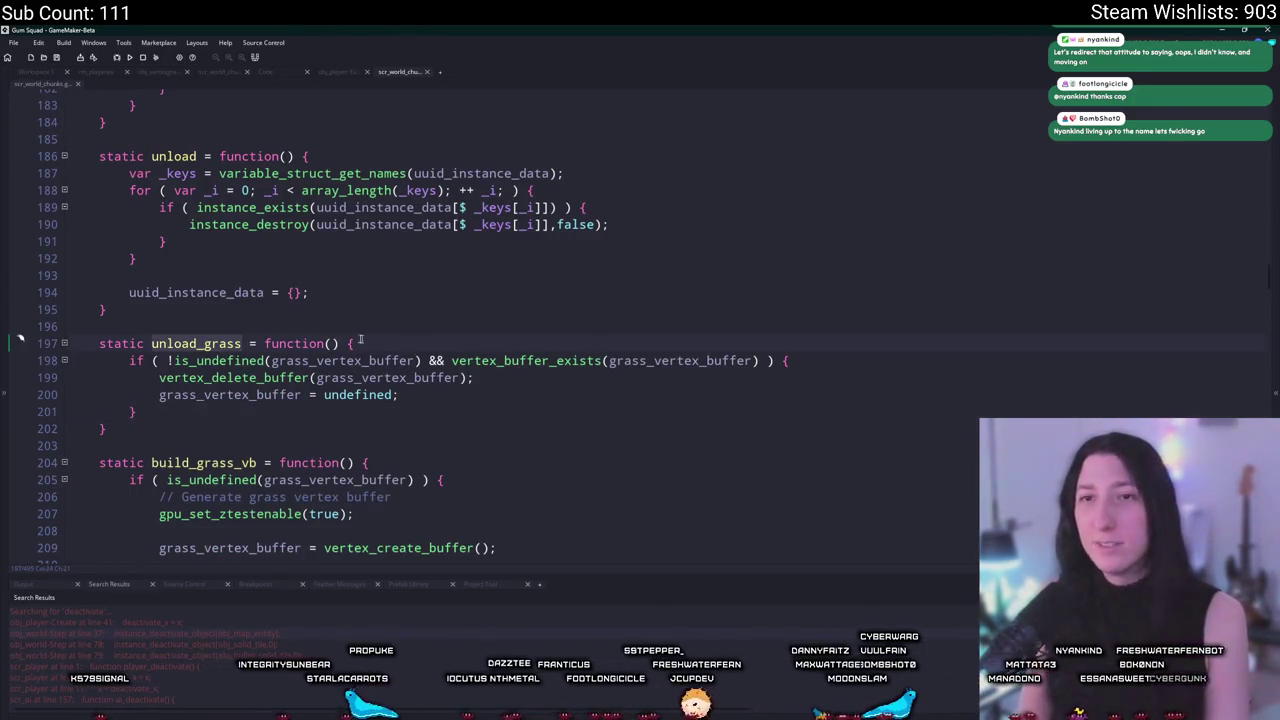
{"action": "scroll", "coordinate": [210, 404], "scroll_direction": "down", "scroll_amount": 3}
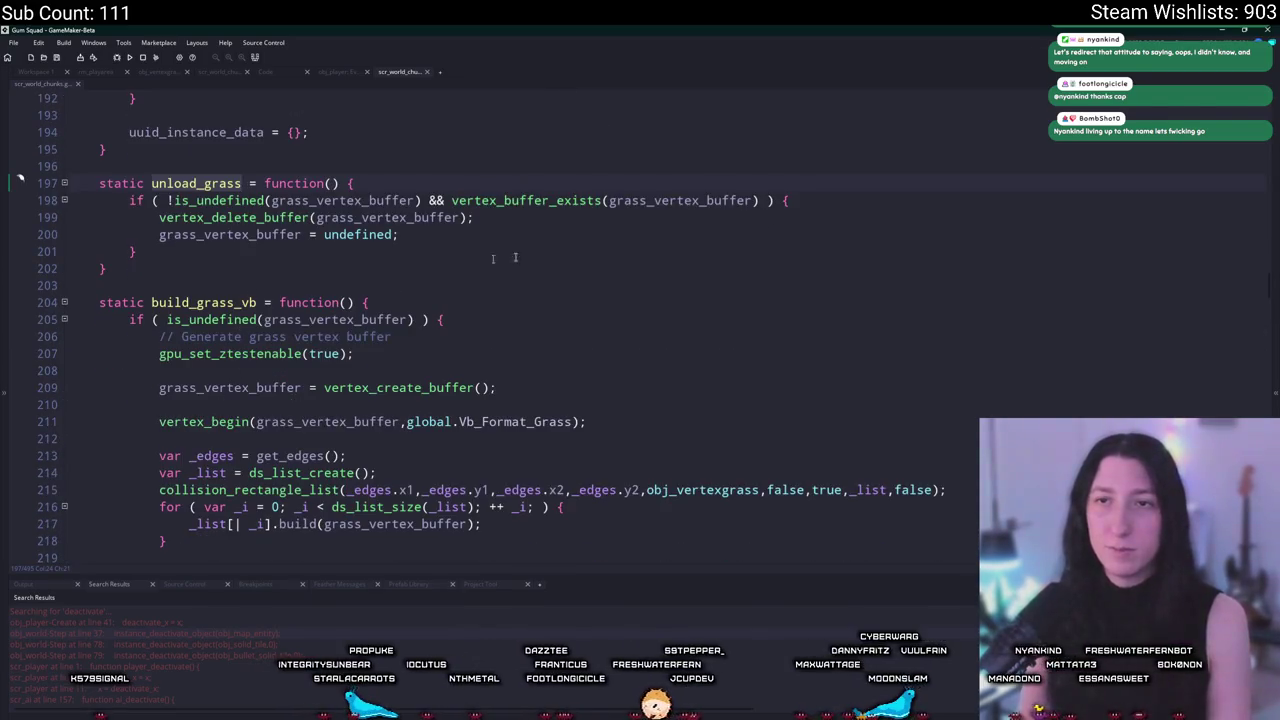
{"action": "key", "text": "alt+Left"}
Copy the $ _keys[_i] index into the call so it reads _chunks_new[$ _keys[_i]].unload_grass();.
{"action": "scroll", "coordinate": [387, 277], "scroll_direction": "up", "scroll_amount": 1}
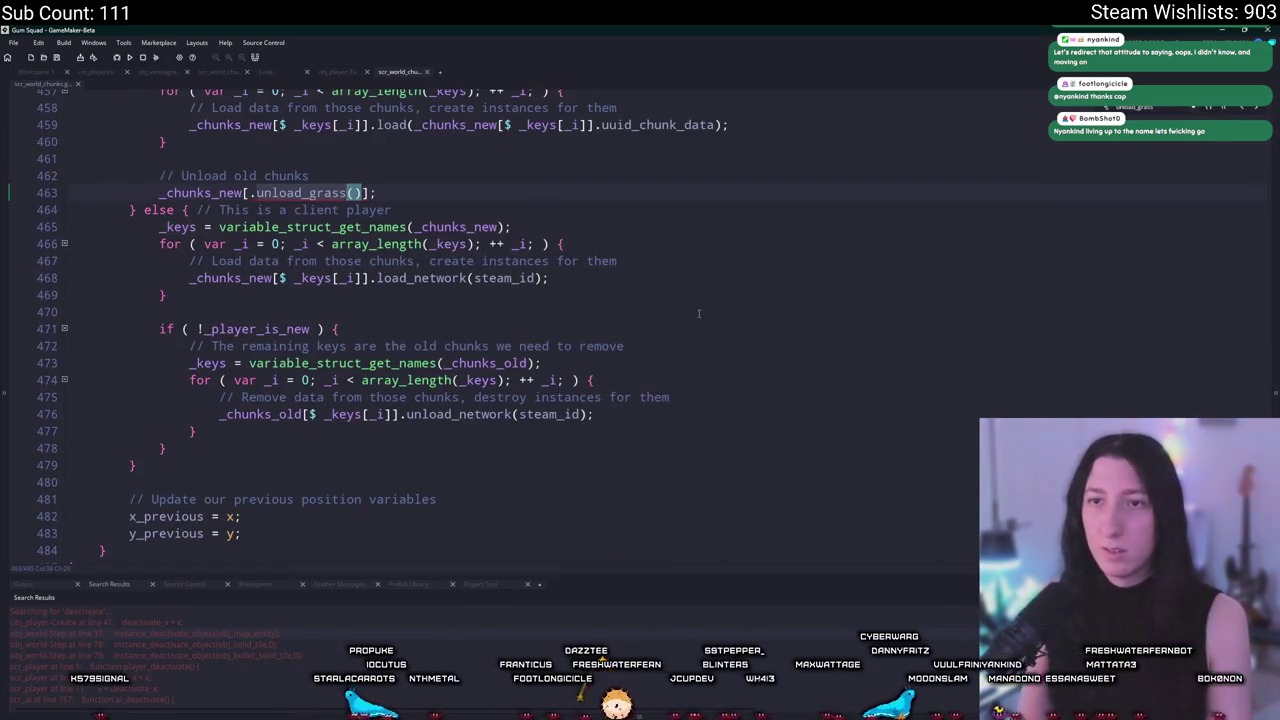
{"action": "left_click", "coordinate": [383, 277]}
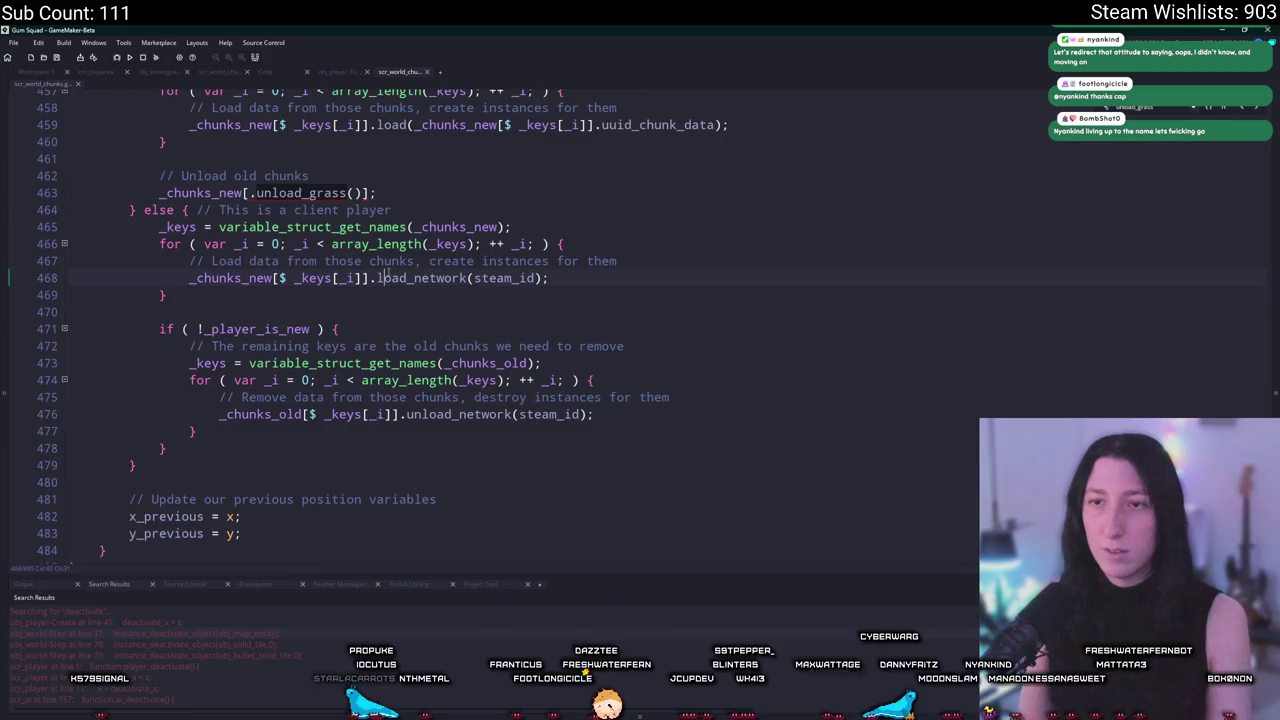
{"action": "left_click", "coordinate": [304, 279]}
{"action": "left_click", "coordinate": [369, 278]}
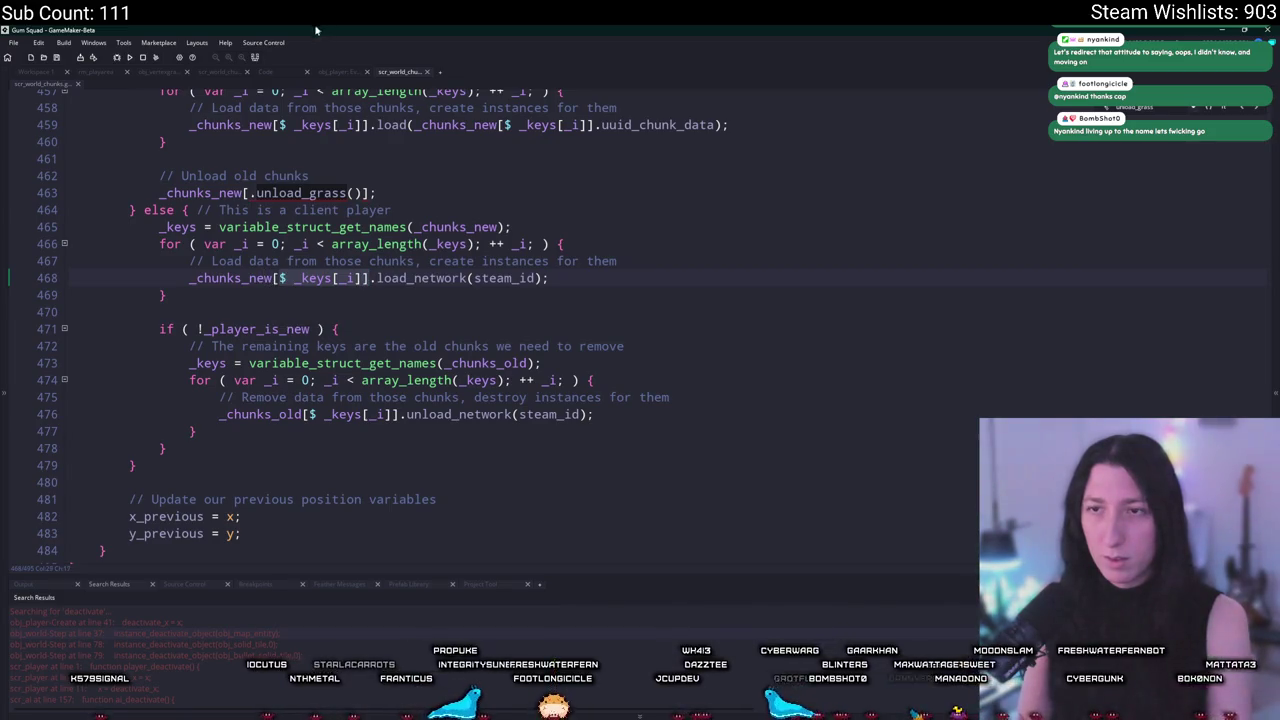
{"action": "scroll", "coordinate": [340, 150], "scroll_direction": "up", "scroll_amount": 1}
{"action": "left_click", "coordinate": [256, 233]}
{"action": "key", "text": "ctrl+v"}
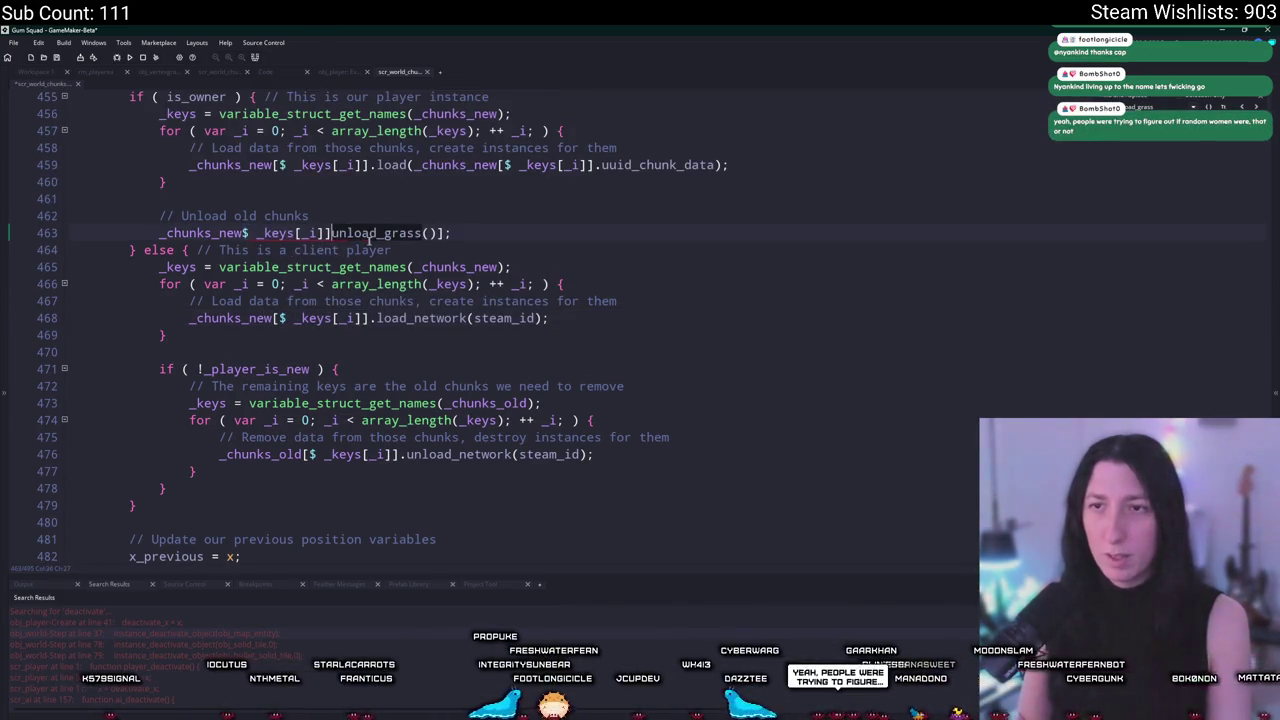
{"action": "type", "text": "."}
{"action": "left_click", "coordinate": [447, 233]}
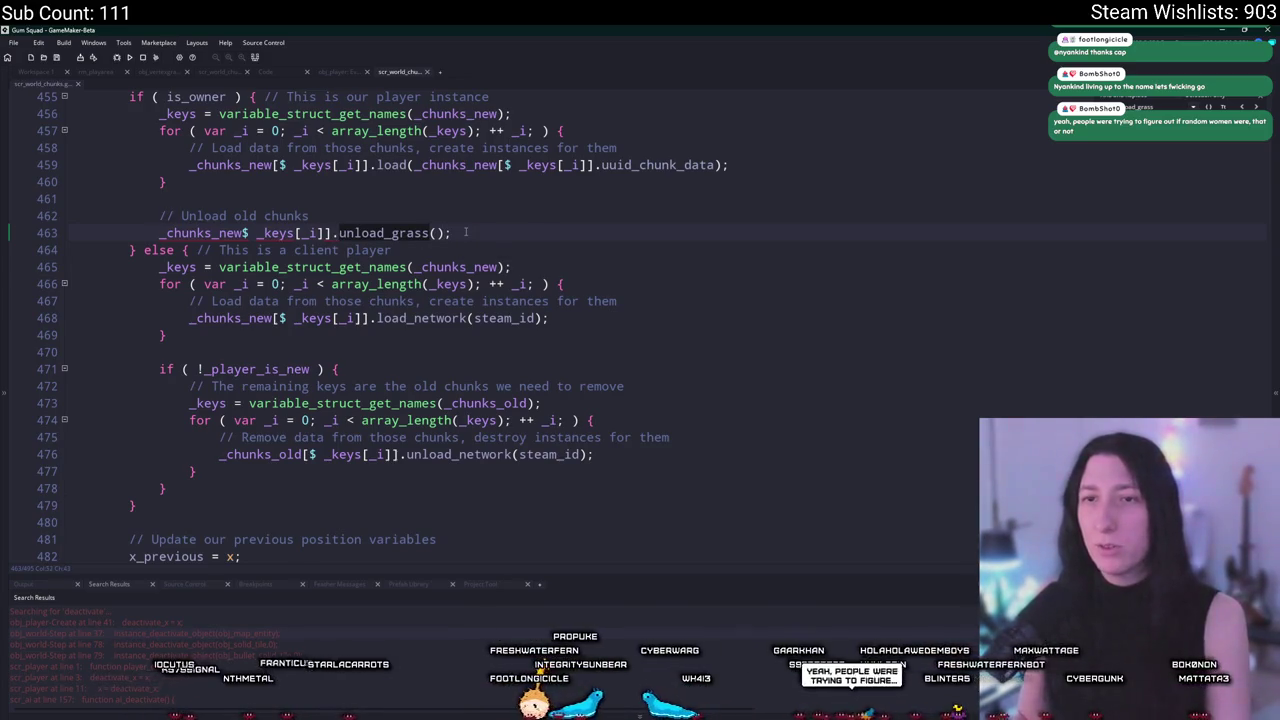
{"action": "key", "text": "Return"}
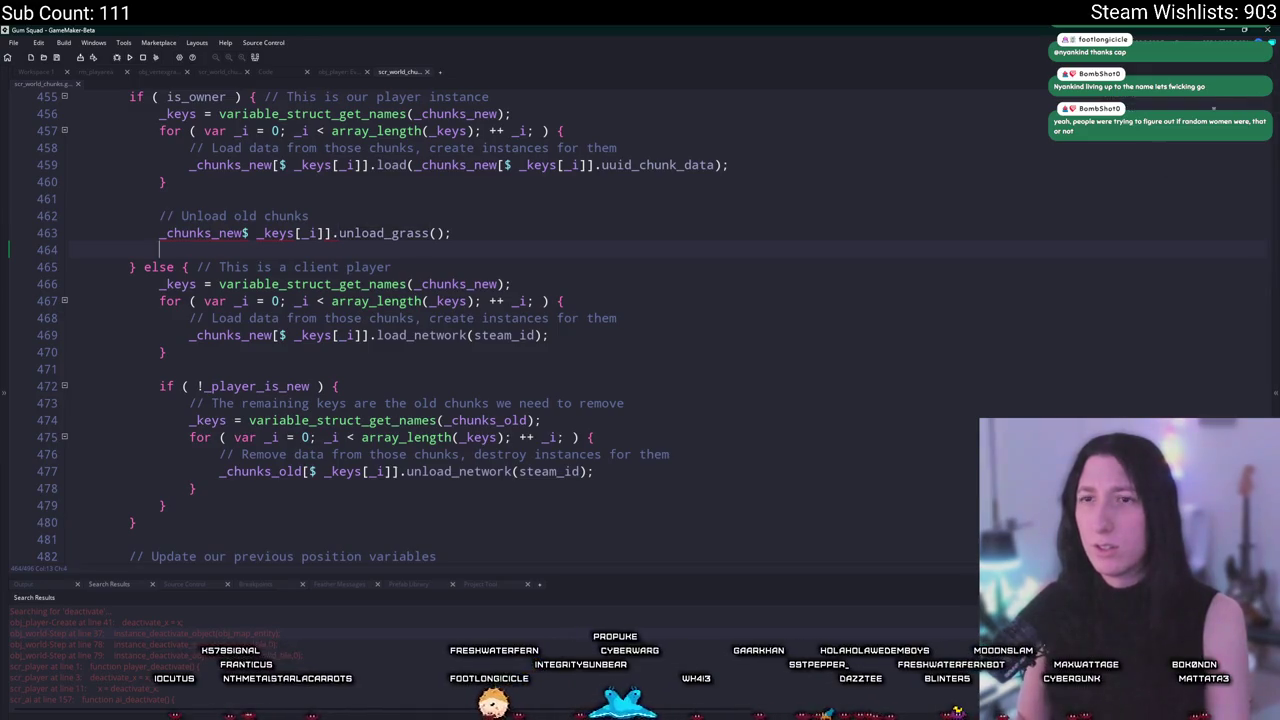
Add the missing bracket on line 463 and run the game to test it.
{"action": "scroll", "coordinate": [368, 338], "scroll_direction": "up", "scroll_amount": 3}
{"action": "left_click", "coordinate": [244, 293]}
{"action": "type", "text": "["}
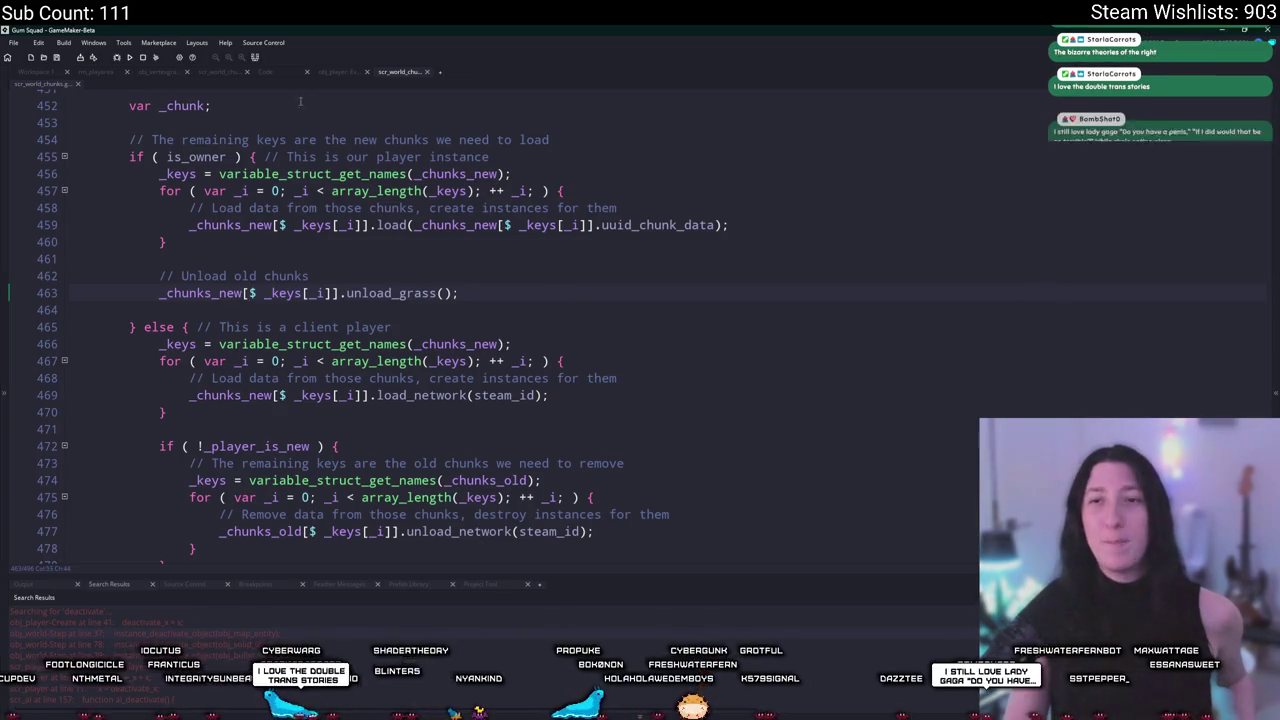
{"action": "left_click", "coordinate": [127, 59]}
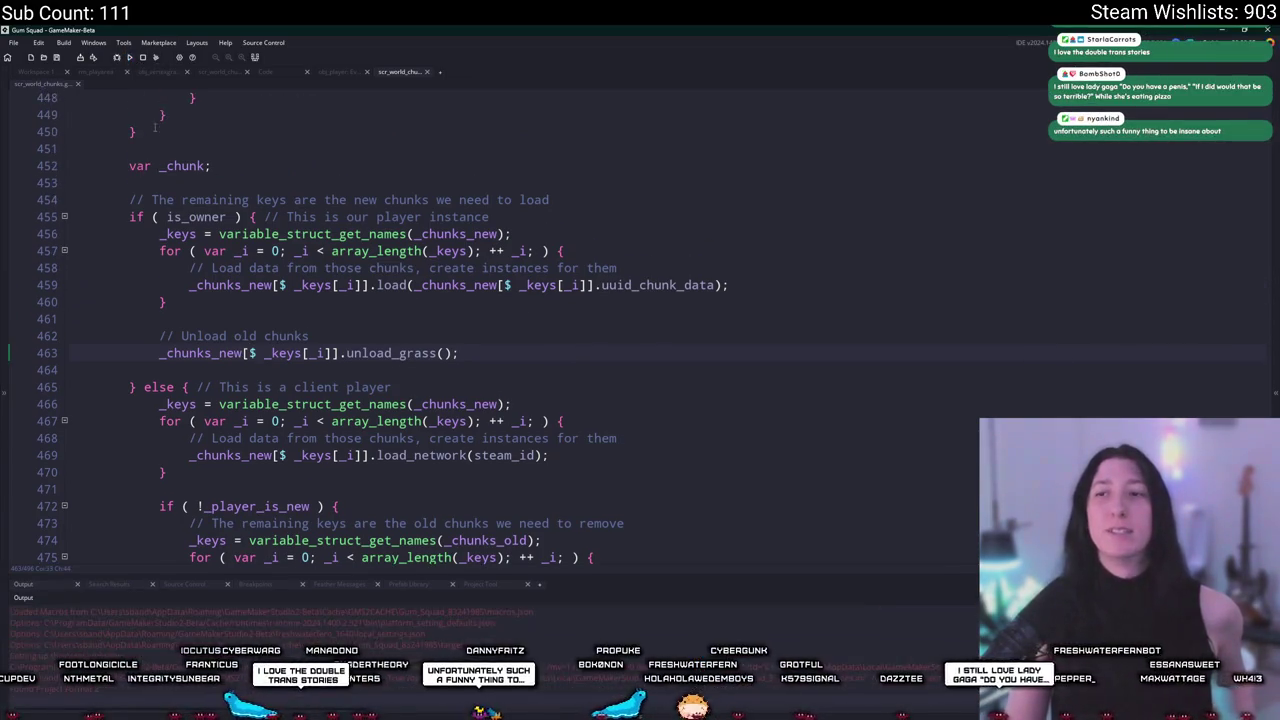
{"action": "scroll", "coordinate": [379, 189], "scroll_direction": "up", "scroll_amount": 2}
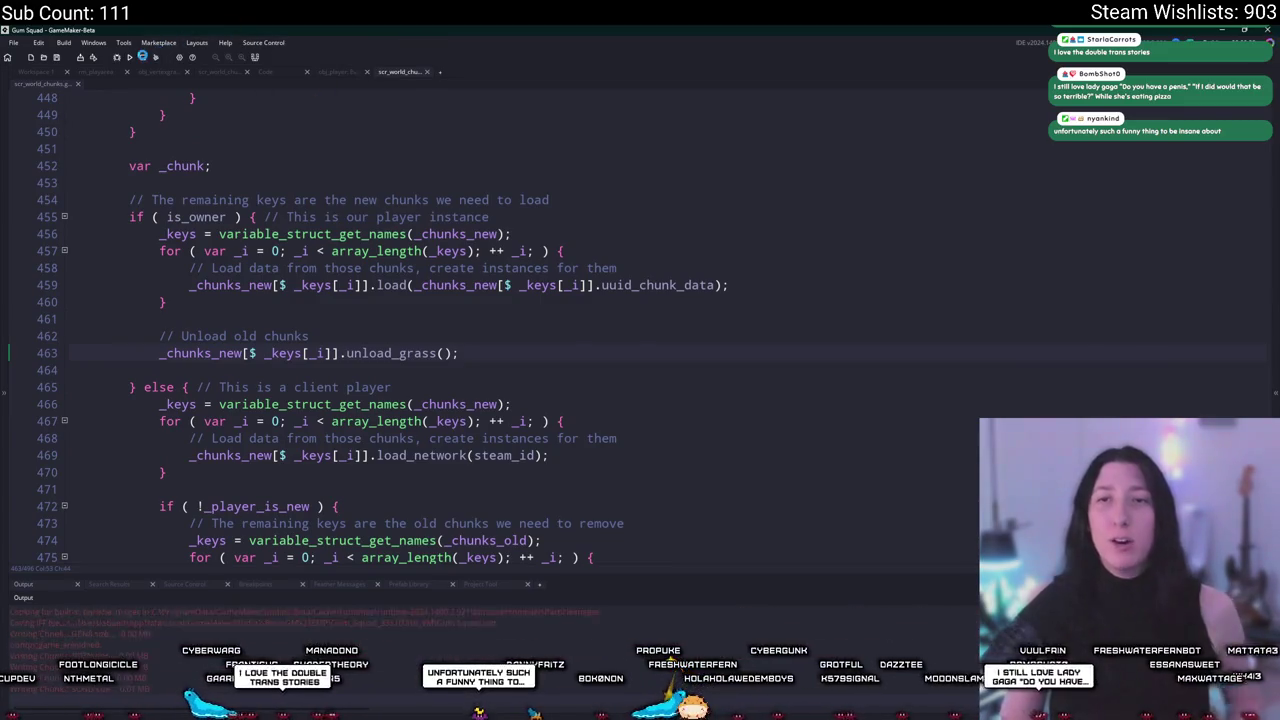
Paste a copy of the _chunks_old key loop under the Unload old chunks comment and dedent it.
{"action": "scroll", "coordinate": [401, 127], "scroll_direction": "down", "scroll_amount": 1}
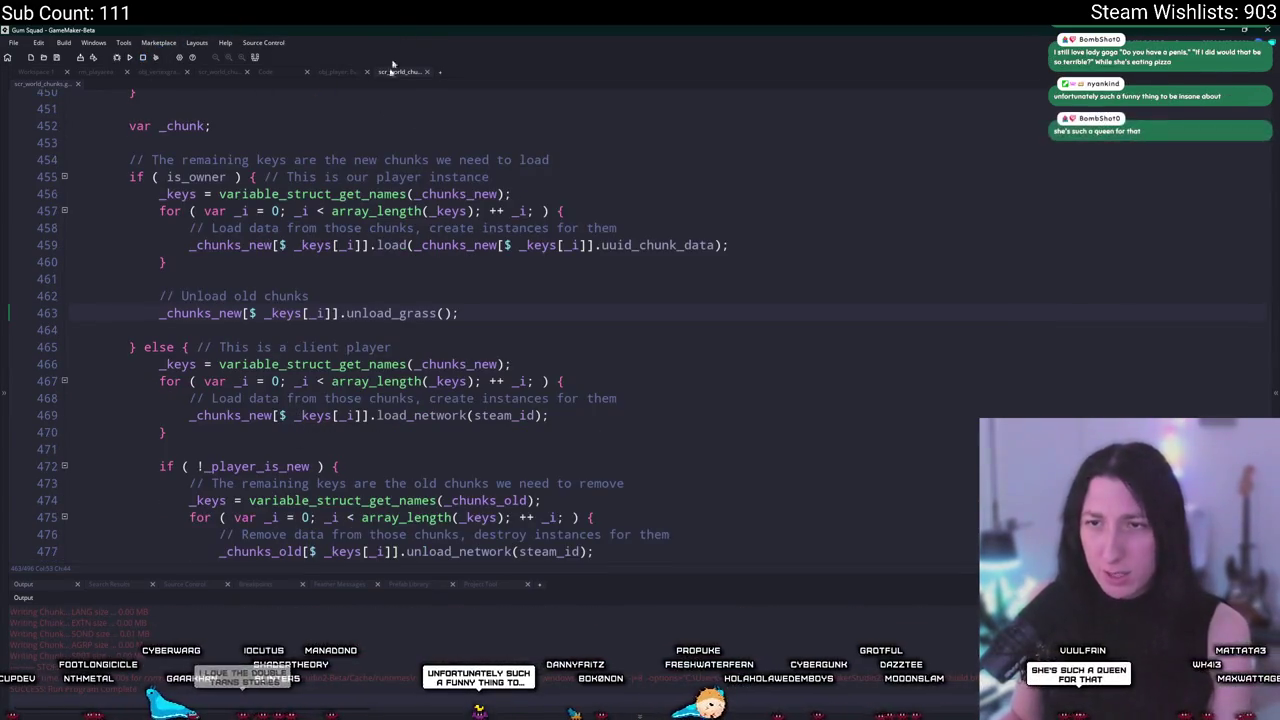
{"action": "left_click", "coordinate": [447, 194]}
{"action": "scroll", "coordinate": [320, 394], "scroll_direction": "down", "scroll_amount": 2}
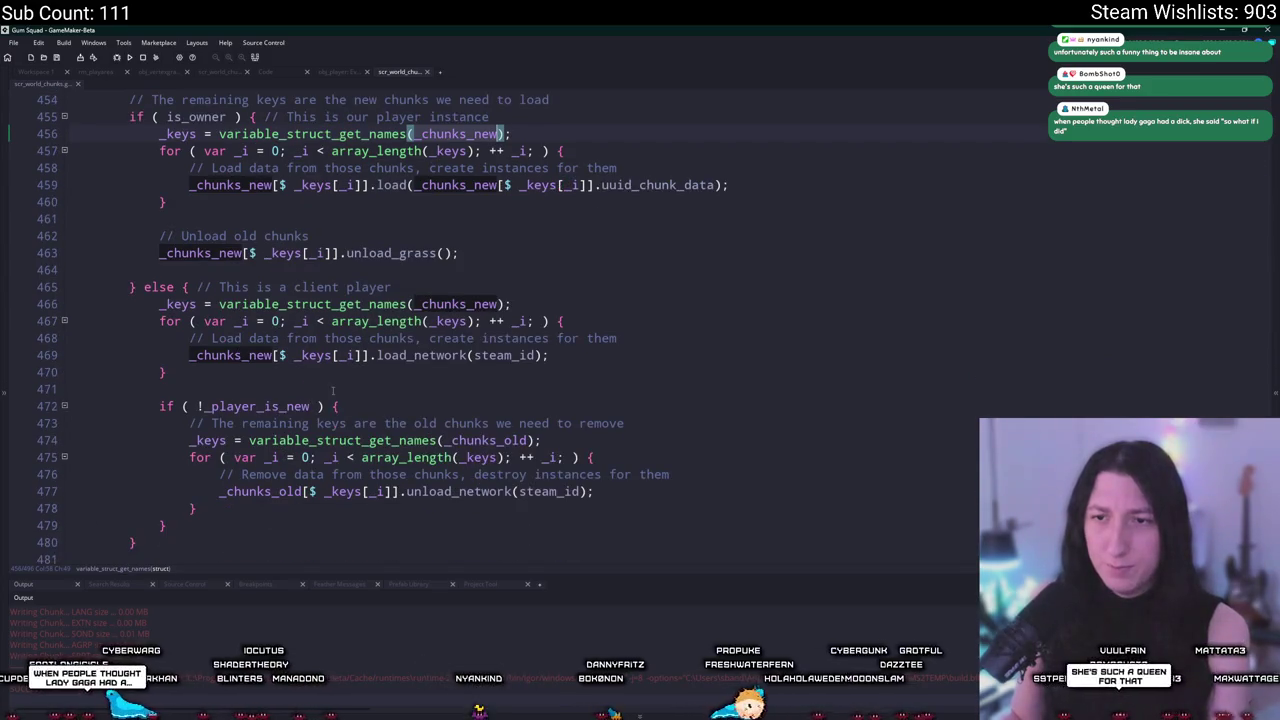
{"action": "left_click_drag", "start_coordinate": [324, 507], "coordinate": [200, 425]}
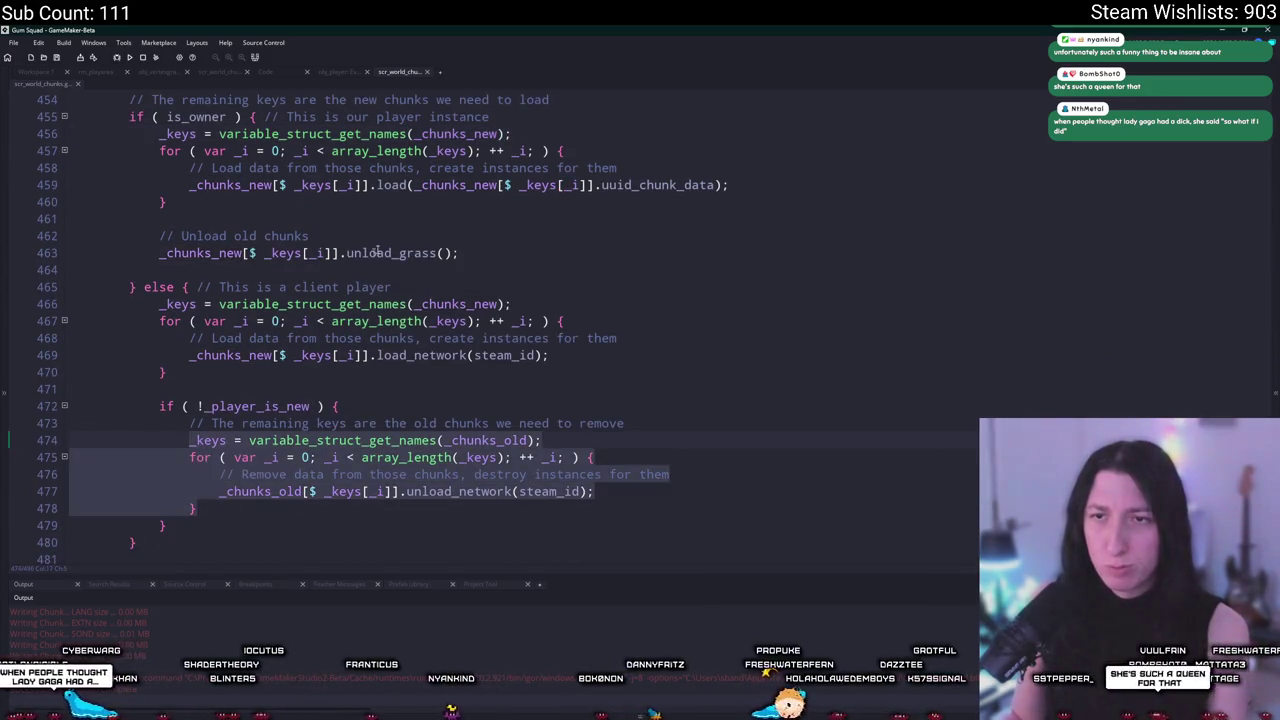
{"action": "left_click", "coordinate": [397, 229]}
{"action": "key", "text": "Return"}
{"action": "type", "text": "_keys = variable_struct_get_names(_chunks_old); \t\t\t\tfor ( var _i = 0; _i < array_length(_keys); ++ _i; ) { \t\t\t\t\t// Remove data from those chunks, destroy instances for them \t\t\t\t\t_chunks_old[$ _keys[_i]].unload_network(steam_id); \t\t\t\t}"}
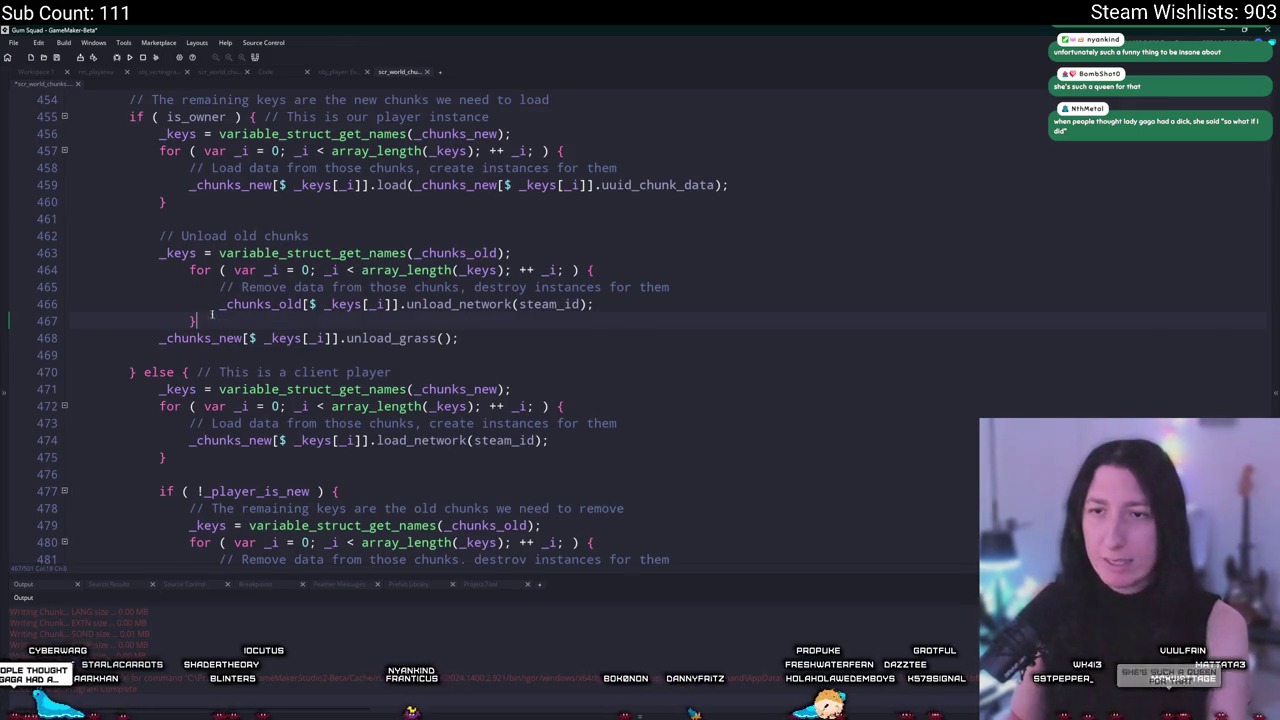
{"action": "left_click_drag", "start_coordinate": [70, 270], "coordinate": [70, 321]}
{"action": "key", "text": "shift+Tab"}
Replace unload_network(steam_id) in the loop with unload_grass() and delete the old _chunks_new call line.
{"action": "left_click", "coordinate": [369, 338]}
{"action": "key", "text": "ctrl+c"}
{"action": "double_click", "coordinate": [425, 304]}
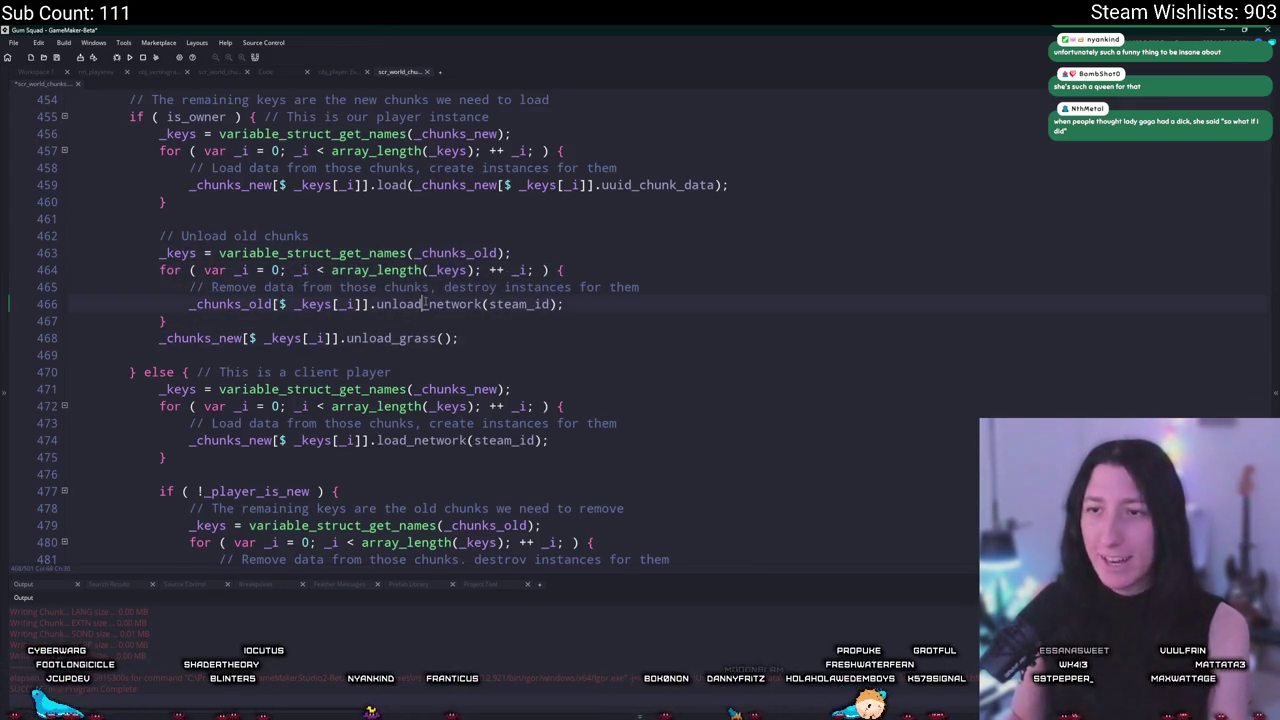
{"action": "key", "text": "ctrl+v"}
{"action": "double_click", "coordinate": [505, 304]}
{"action": "key", "text": "BackSpace"}
{"action": "left_click", "coordinate": [506, 338]}
{"action": "key", "text": "shift+Up"}
{"action": "key", "text": "BackSpace"}
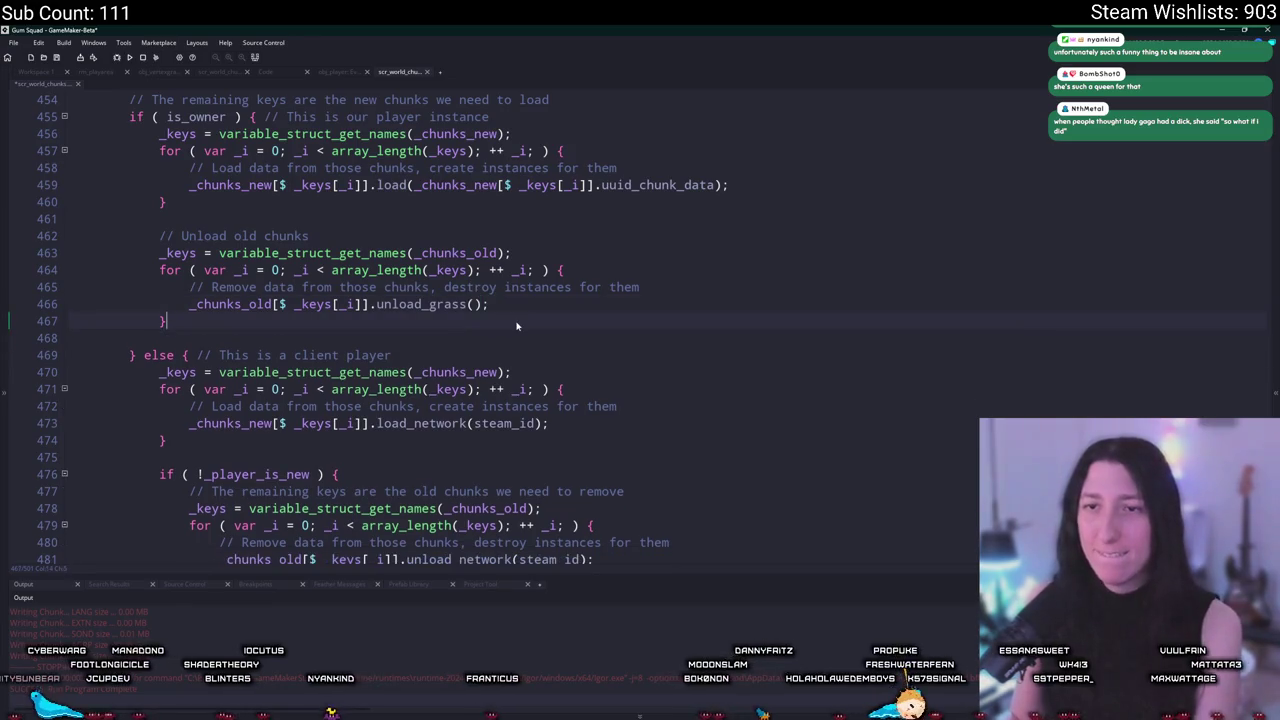
Rebuild and run the game, then remove the leftover blank line before the else.
{"action": "scroll", "coordinate": [545, 302], "scroll_direction": "up", "scroll_amount": 1}
{"action": "key", "text": "F5"}
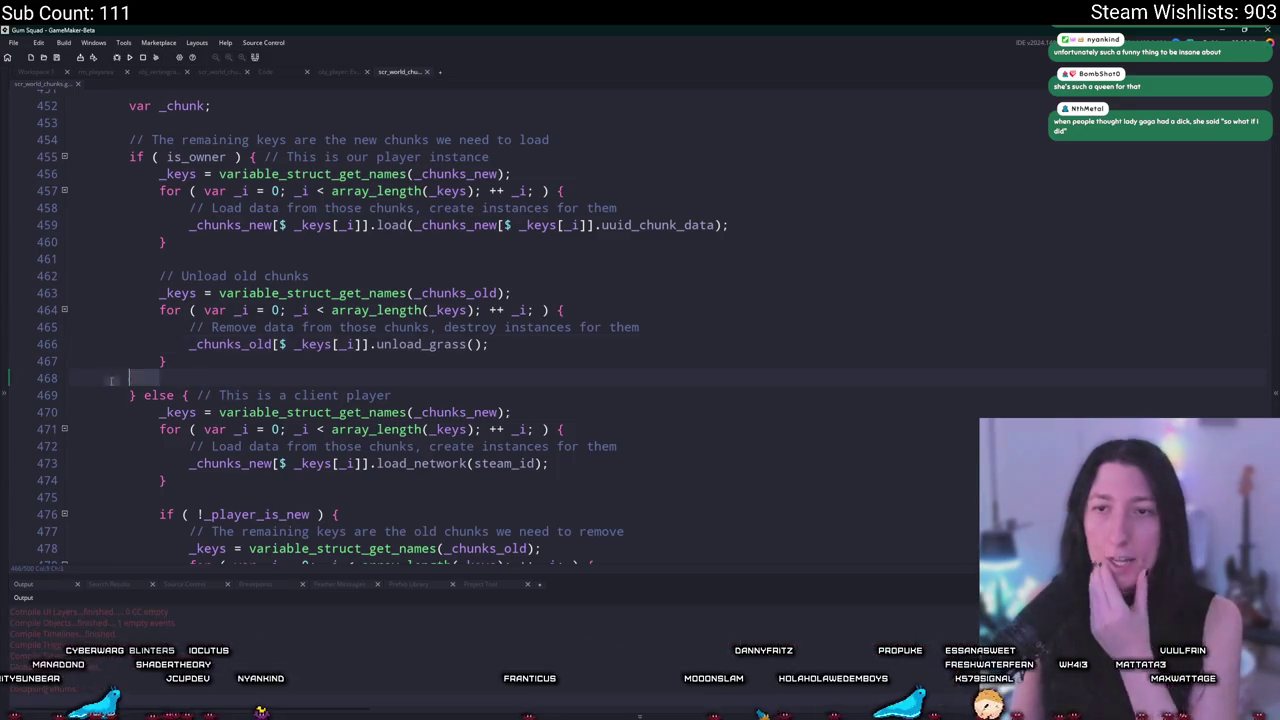
{"action": "left_click", "coordinate": [72, 377]}
{"action": "key", "text": "BackSpace"}
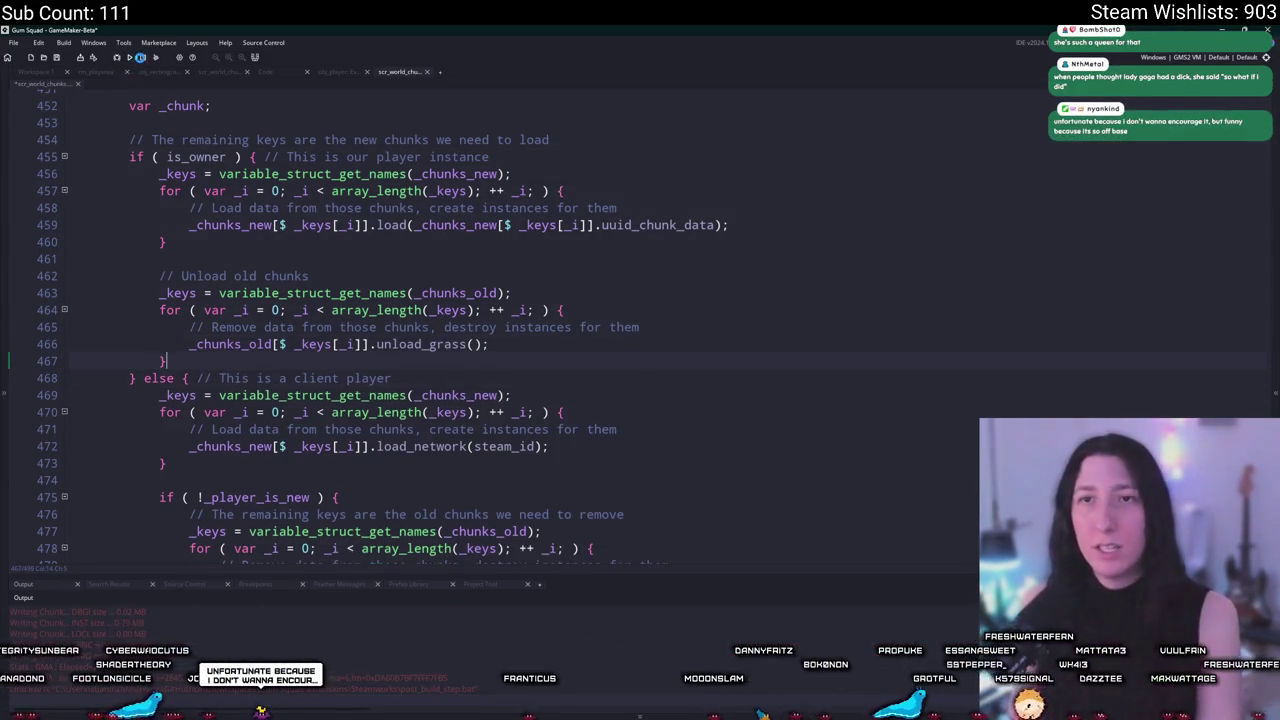
{"action": "left_click", "coordinate": [443, 344]}
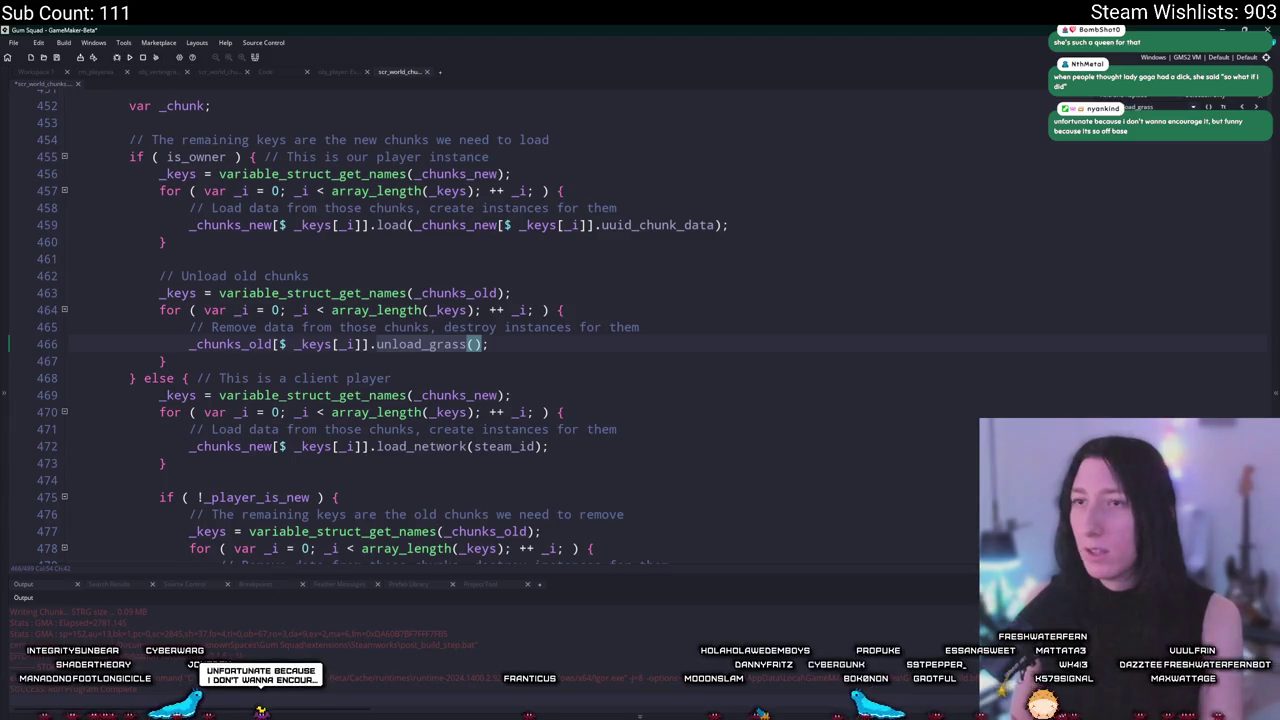
{"action": "key", "text": "F12"}
Add show_message("Yaeh, we unloaded grass"); after the buffer reset in unload_grass.
{"action": "left_click", "coordinate": [591, 183]}
{"action": "key", "text": "Return"}
{"action": "key", "text": "Return"}
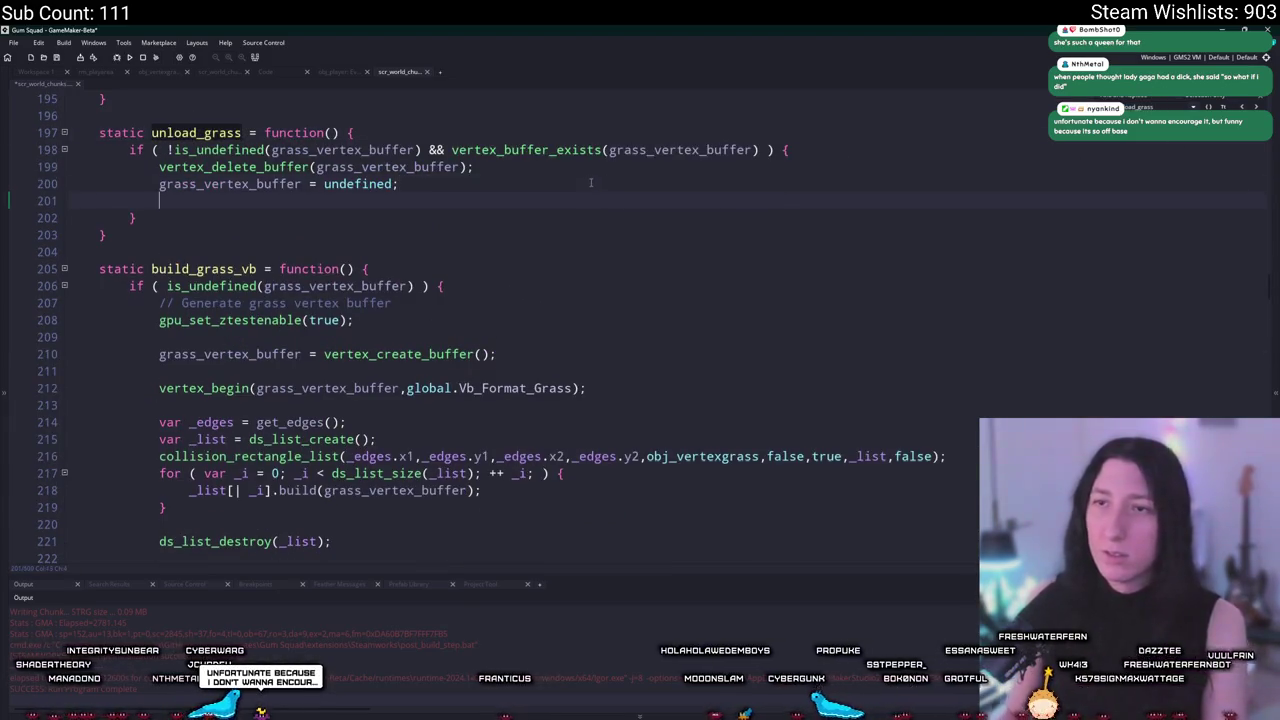
{"action": "type", "text": "show_message(\""}
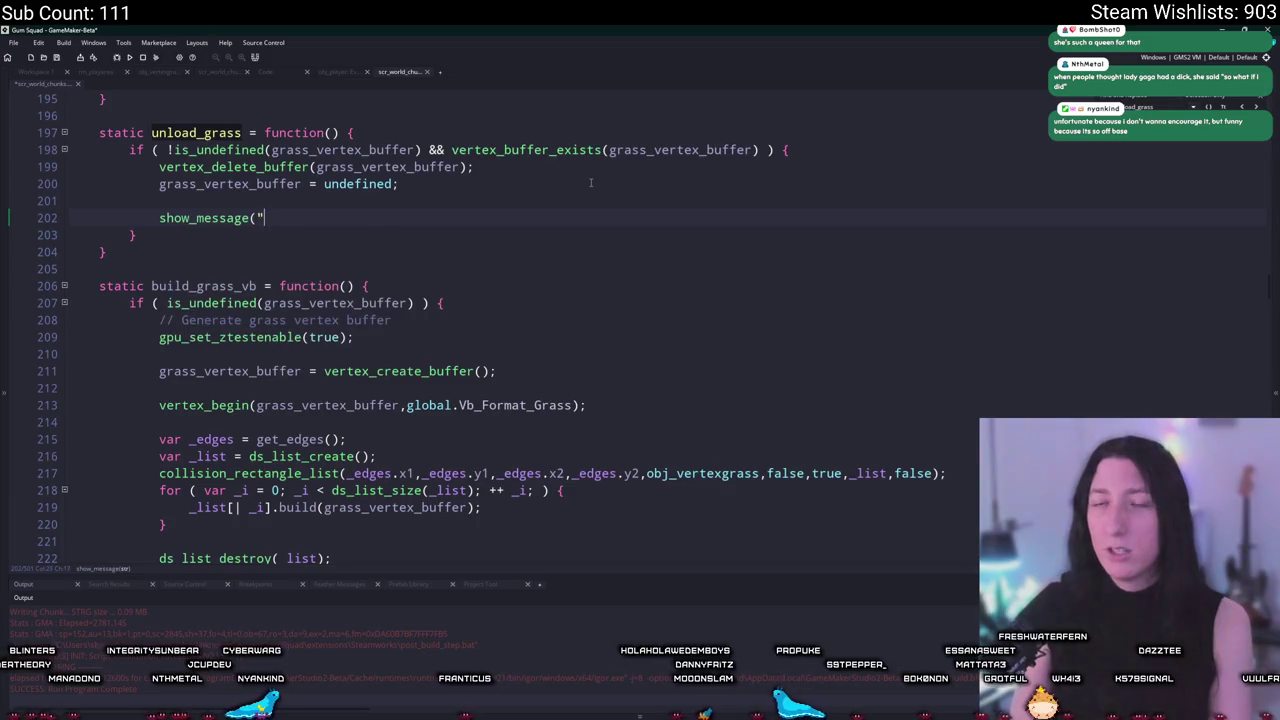
{"action": "type", "text": "Yaeh, we unloaded grass\"0;"}
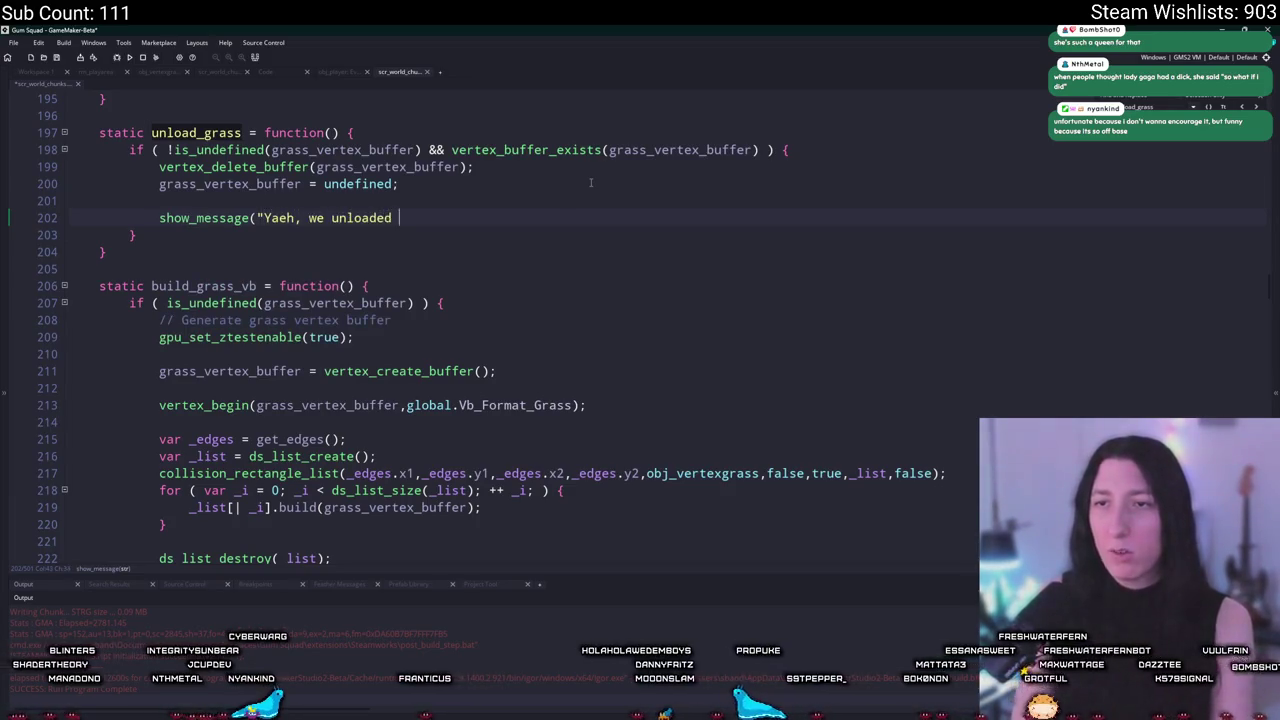
{"action": "key", "text": "BackSpace"}
{"action": "key", "text": "BackSpace"}
{"action": "type", "text": ");"}
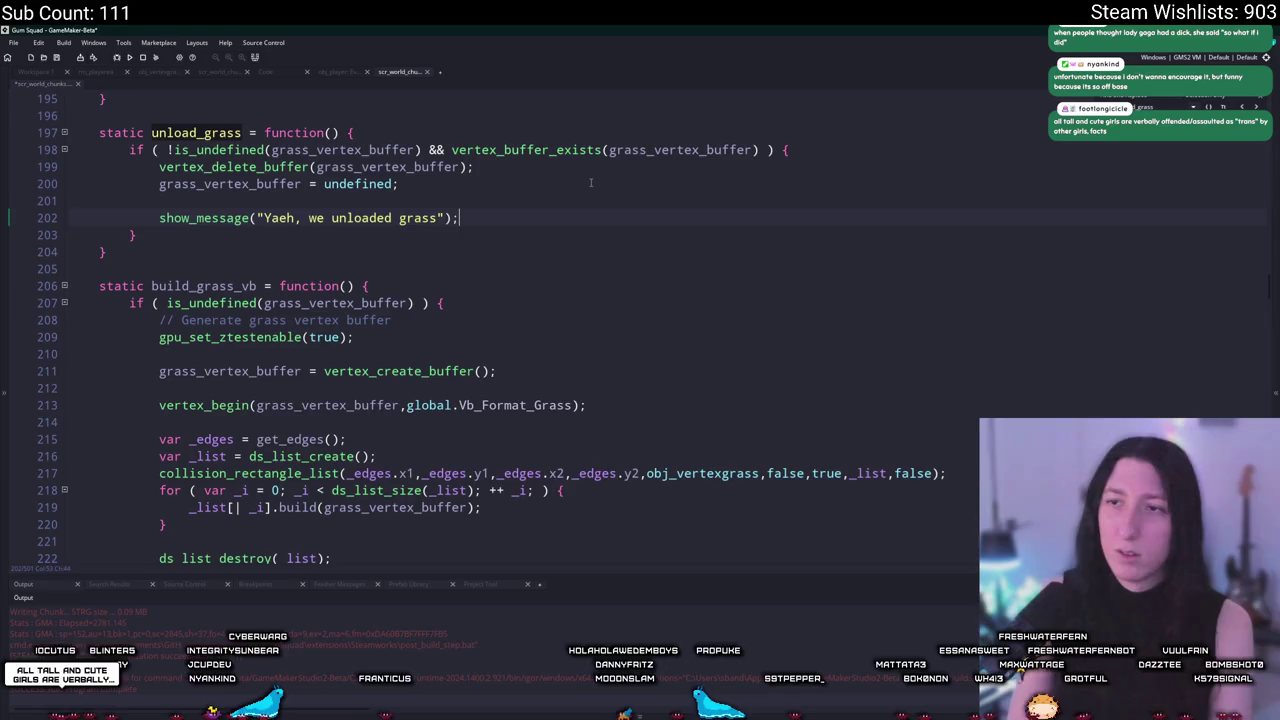
Wrap the message in an if ( vertex_get_number(grass_vertex_buffer) > 1 ) check.
{"action": "key", "text": "Return"}
{"action": "type", "text": "Verte"}
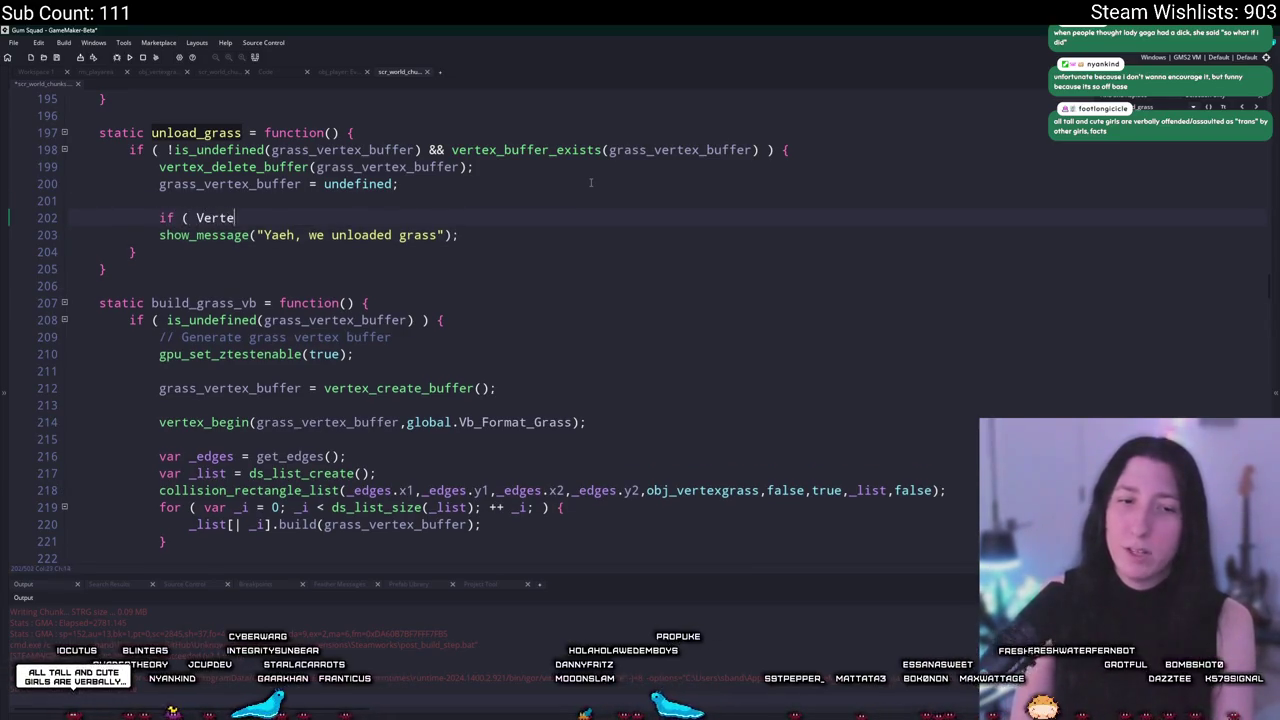
{"action": "type", "text": "x_gi"}
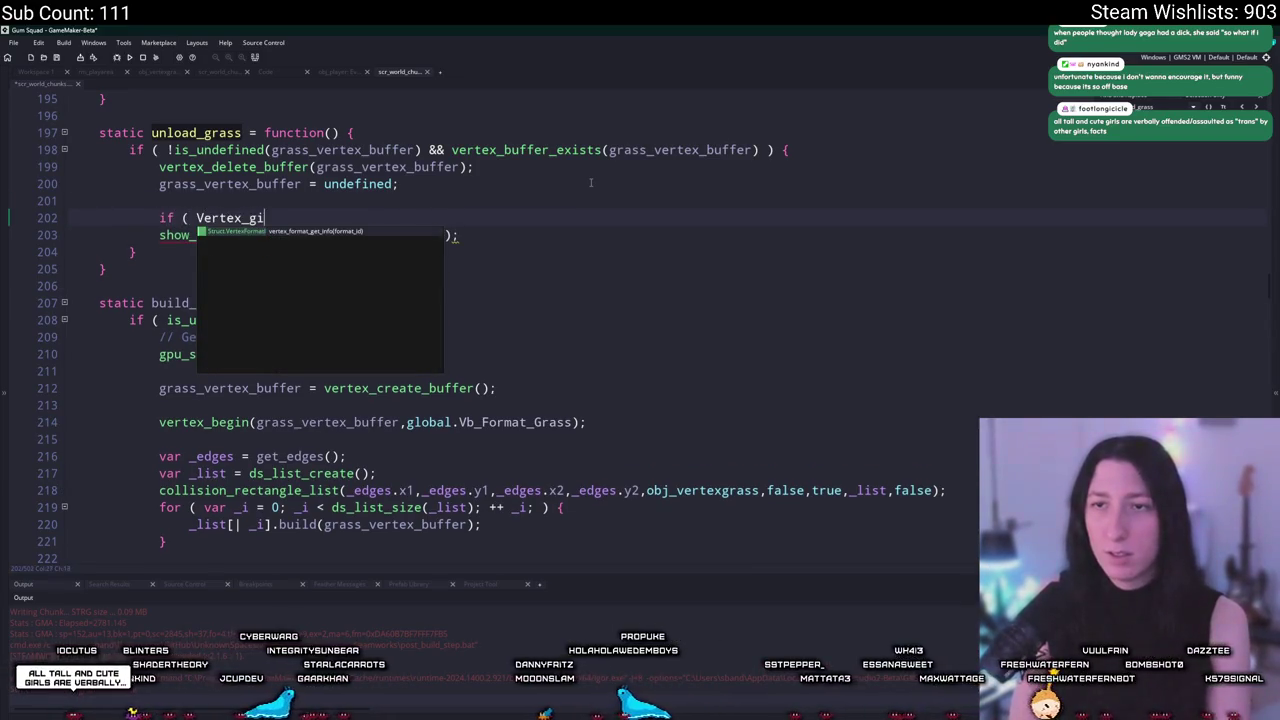
{"action": "key", "text": "Return"}
{"action": "key", "text": "ctrl+z"}
{"action": "key", "text": "BackSpace"}
{"action": "type", "text": "et"}
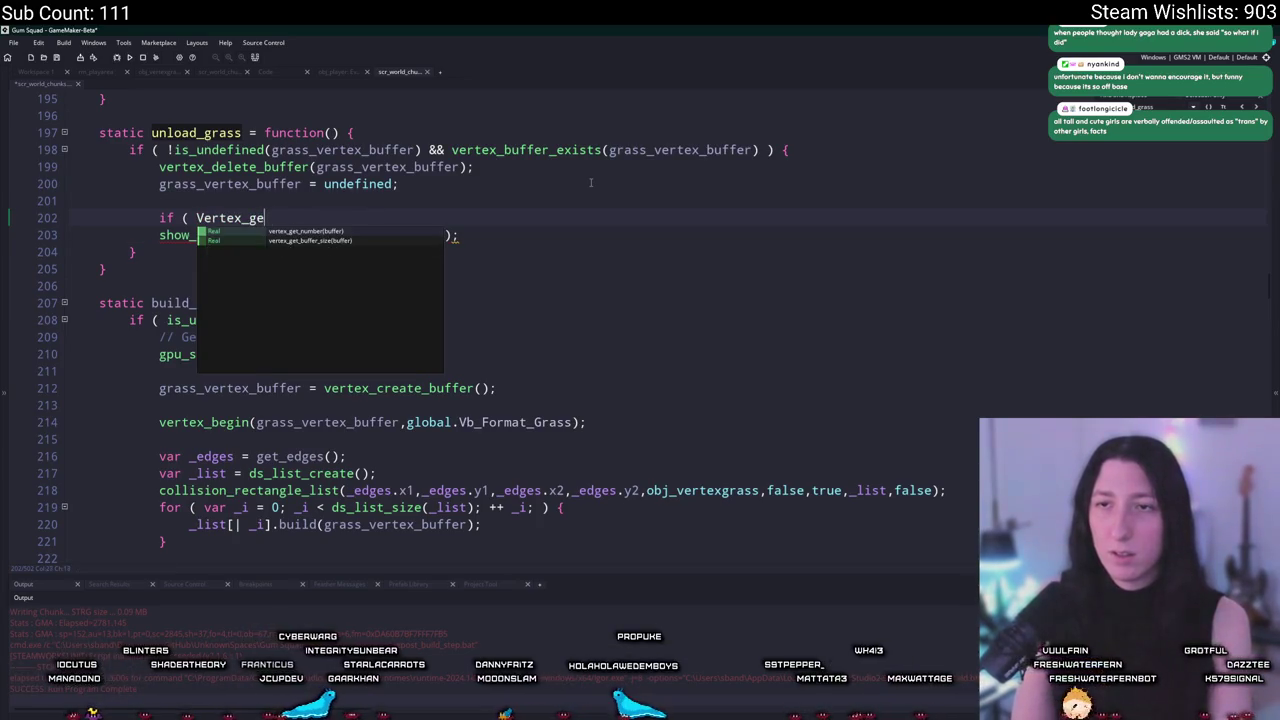
{"action": "key", "text": "Return"}
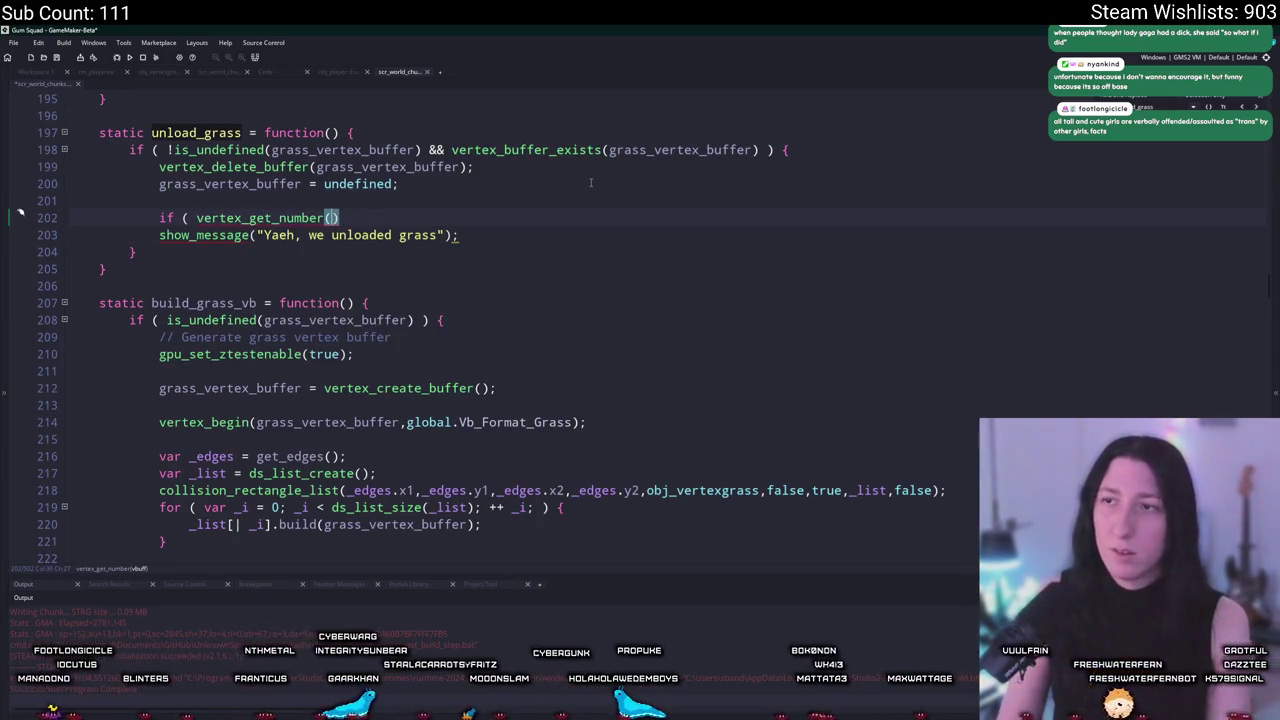
{"action": "type", "text": "grass_ver"}
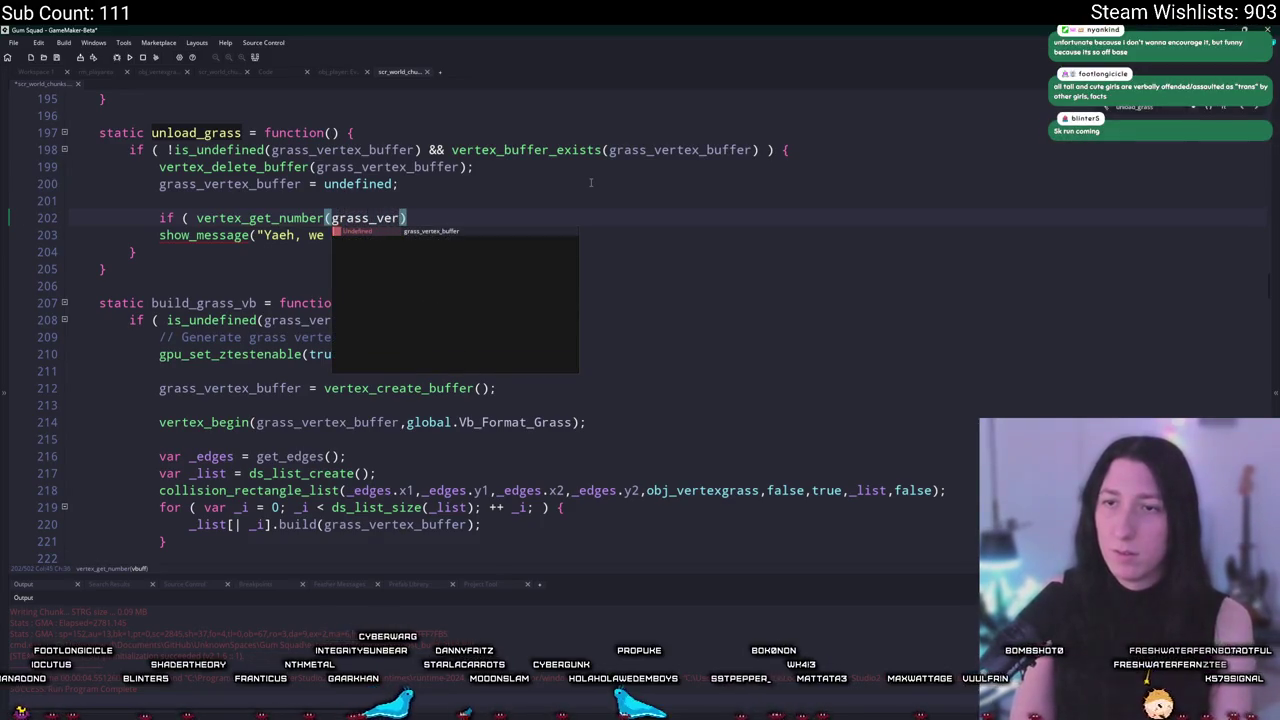
{"action": "key", "text": "Return"}
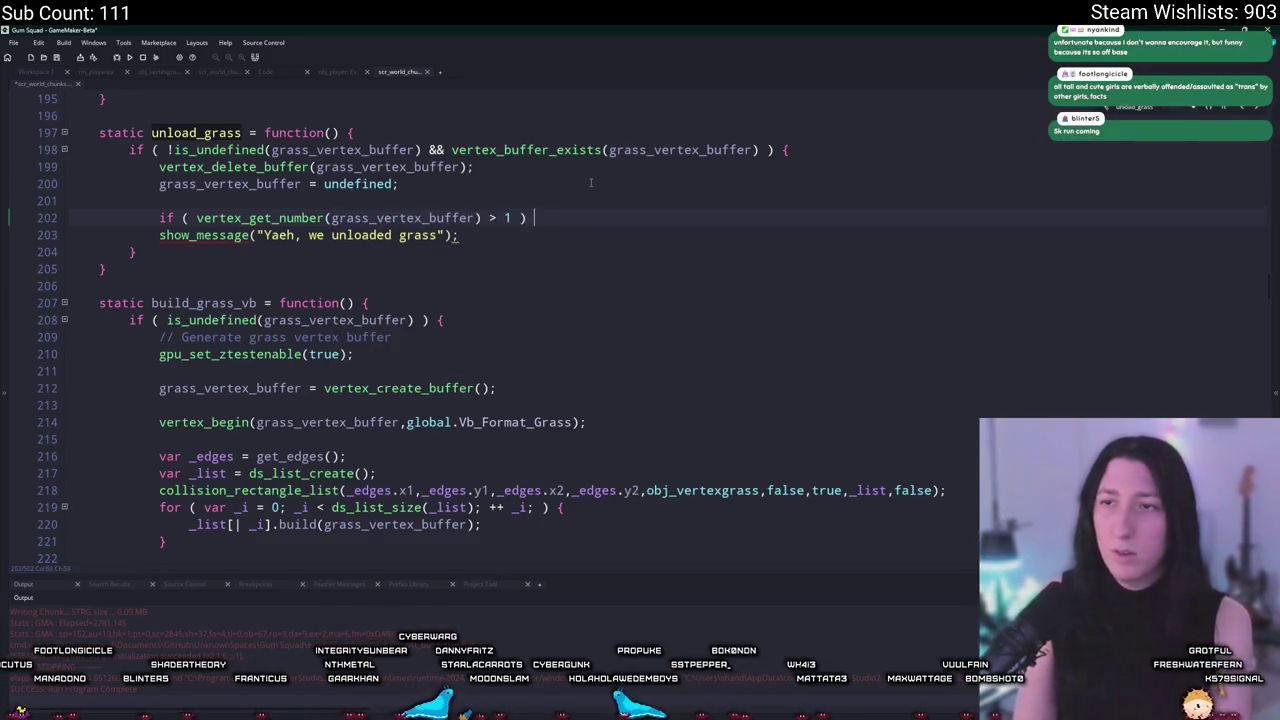
{"action": "key", "text": "ctrl+z"}
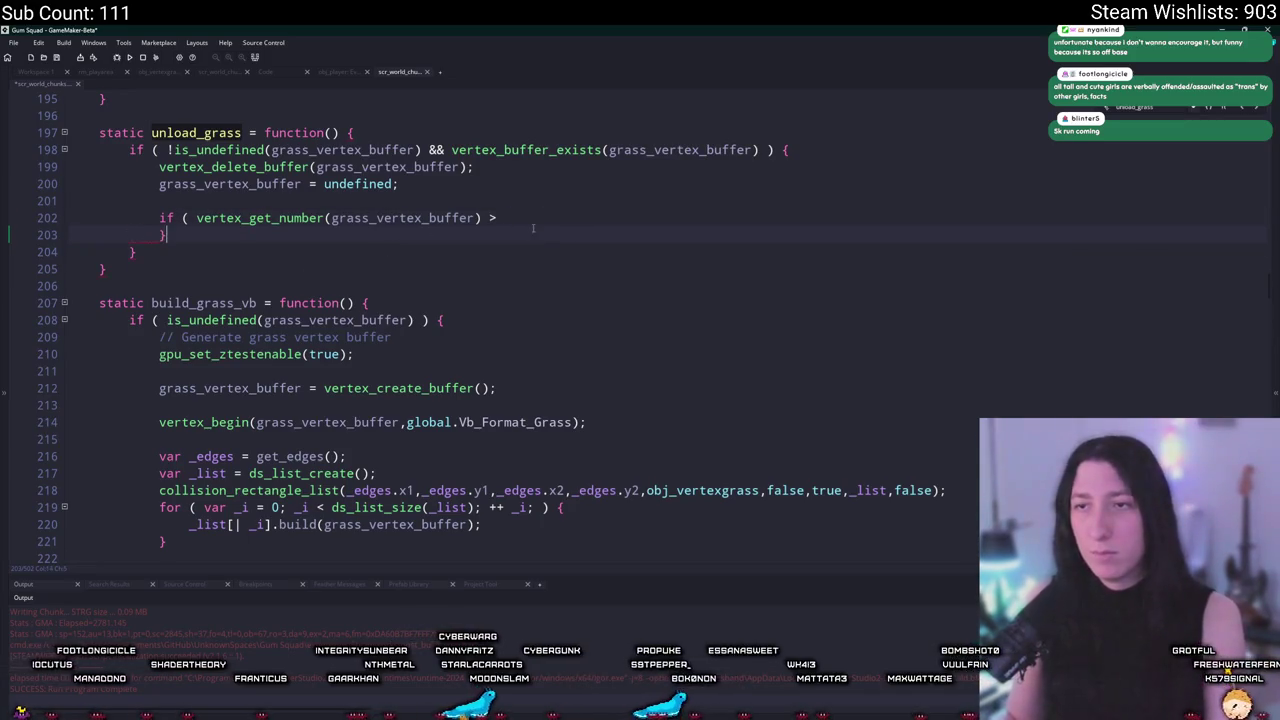
{"action": "key", "text": "ctrl+y"}
{"action": "key", "text": "Return"}
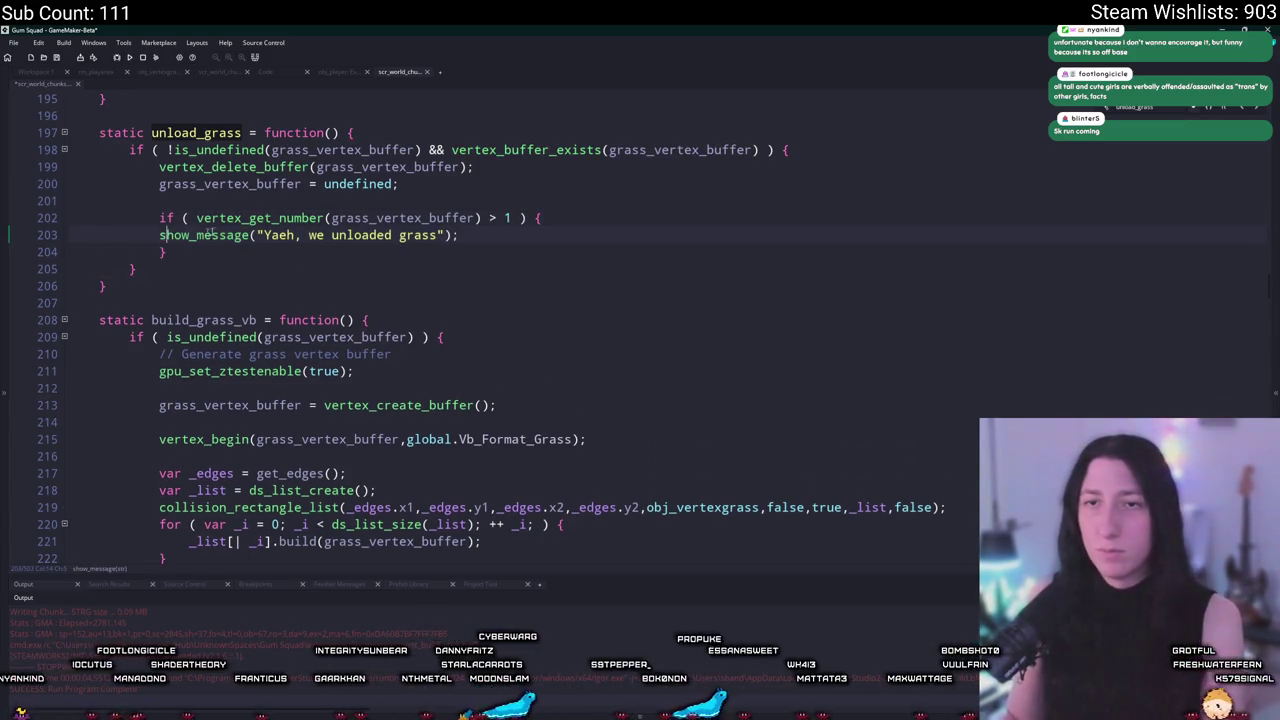
{"action": "key", "text": "Tab"}
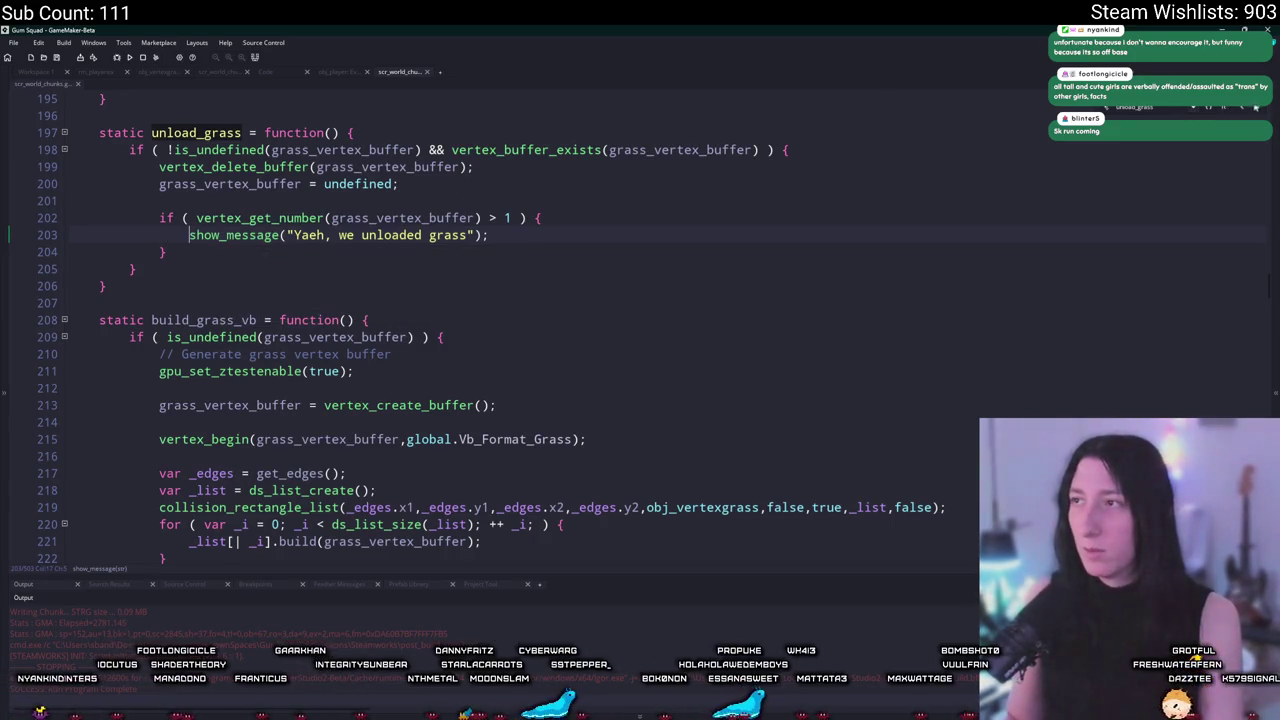
Save the scr_world_chunks script and build and run the game.
{"action": "key", "text": "ctrl+s"}
{"action": "left_click", "coordinate": [553, 235]}
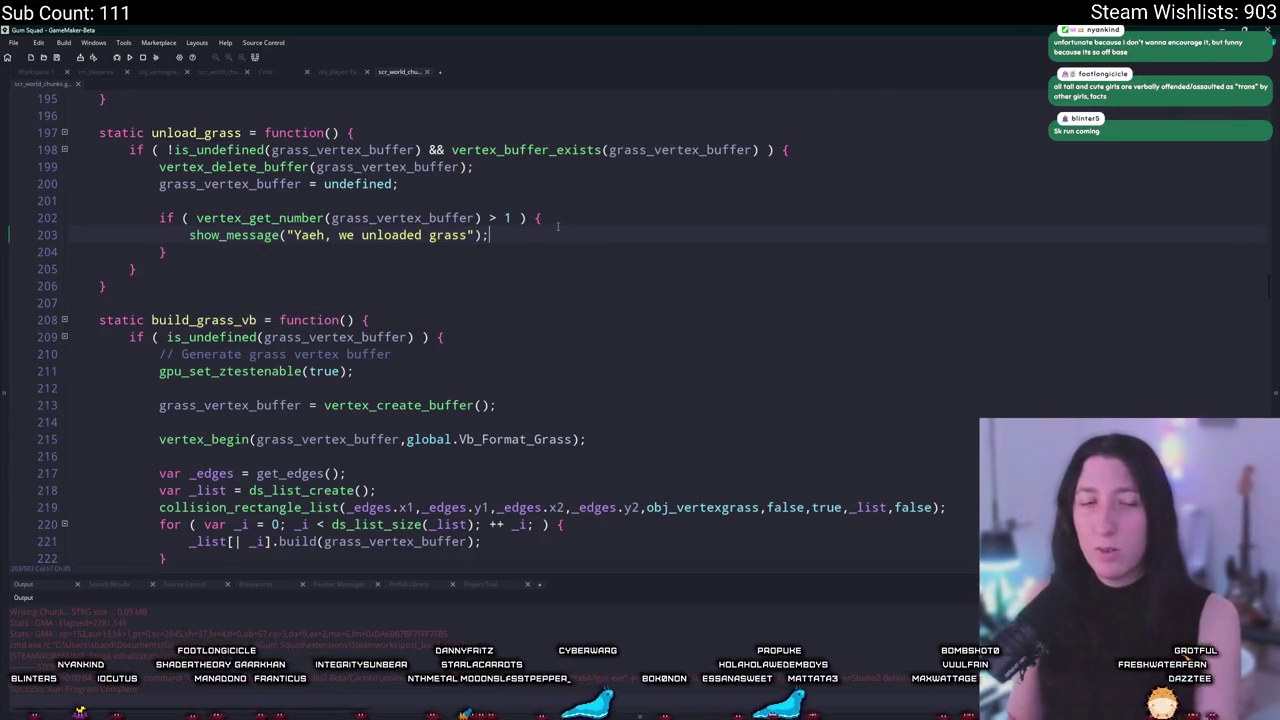
{"action": "key", "text": "F5"}
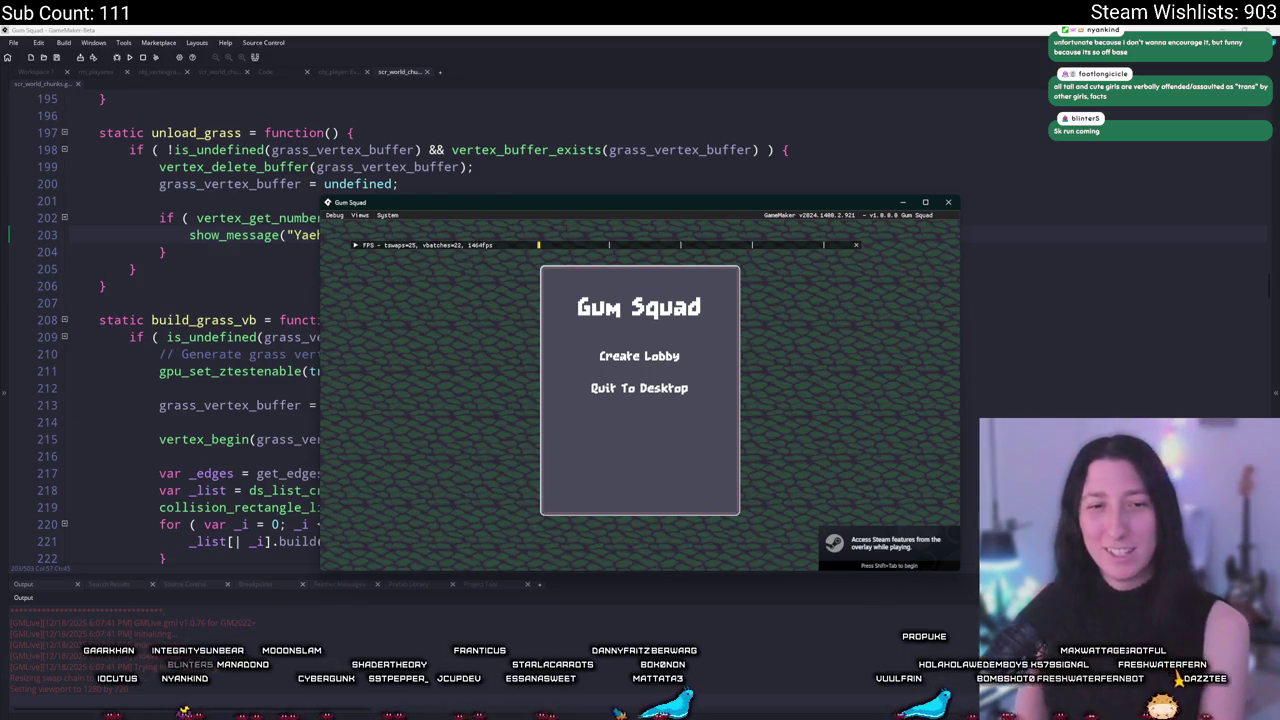
Create a lobby in Gum Squad and walk right until the game crashes with a code error.
{"action": "left_click", "coordinate": [600, 356]}
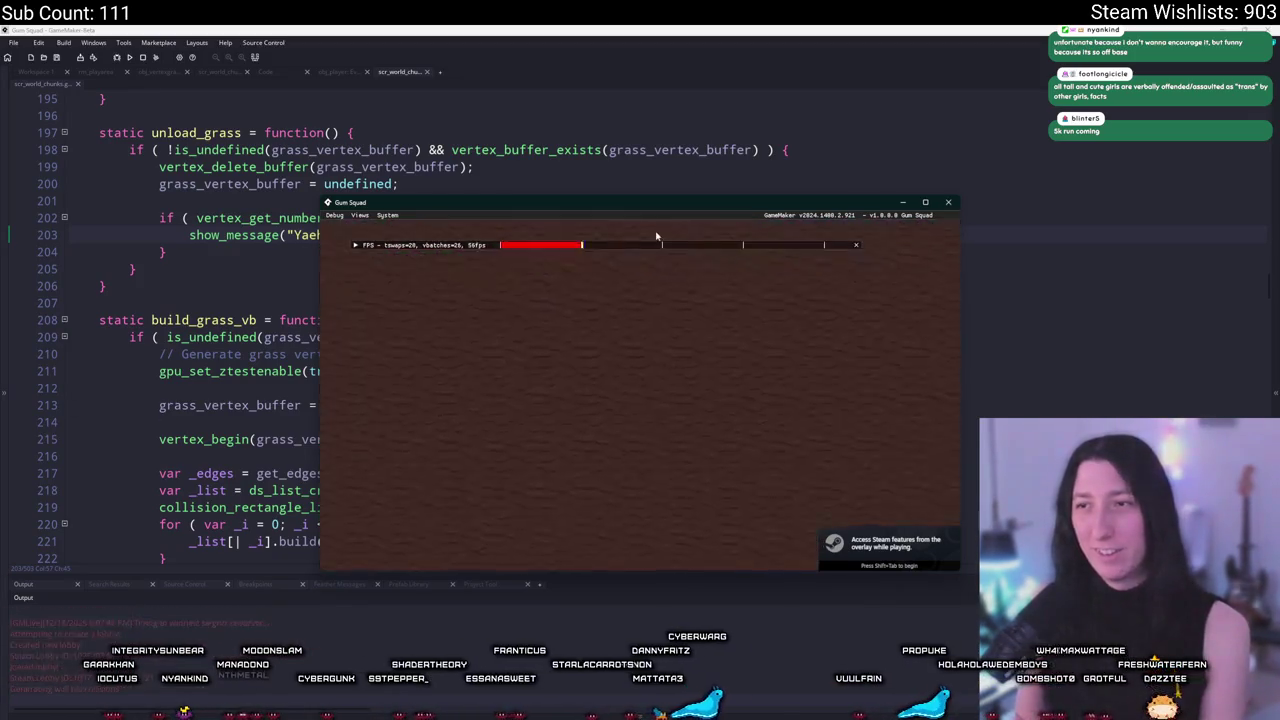
{"action": "key", "text": "d"}
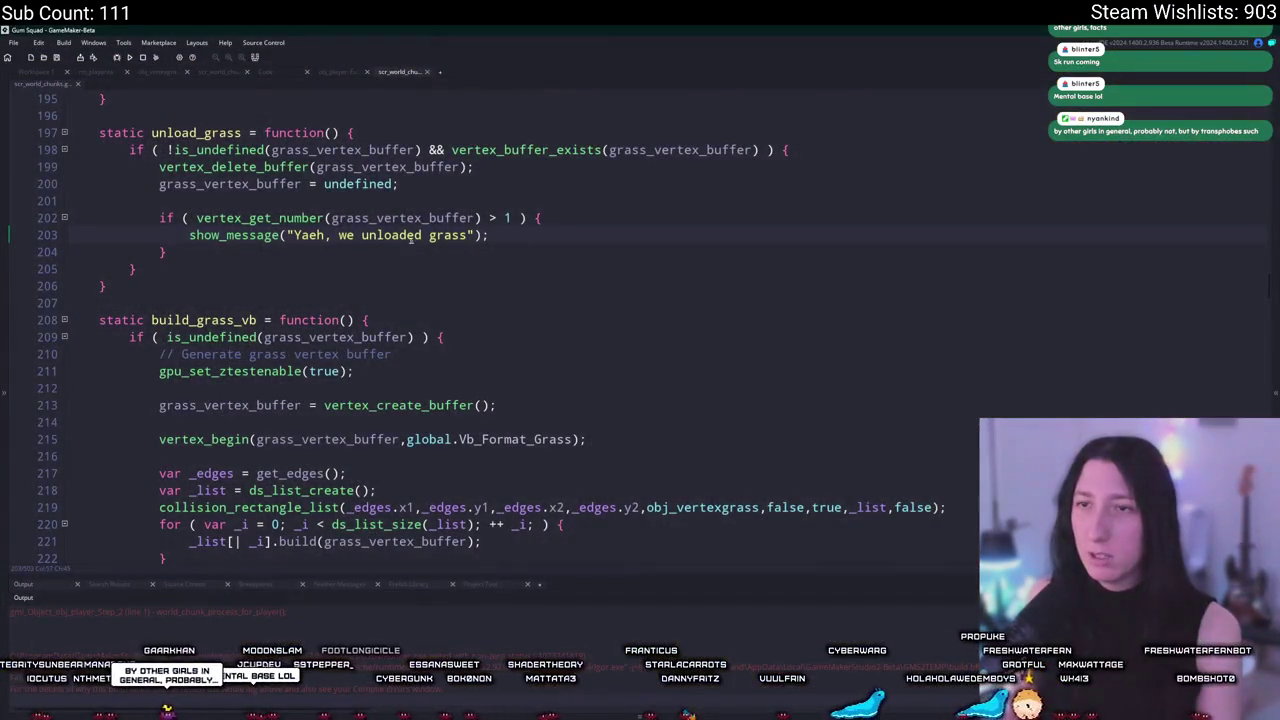
Move the debug message check above the vertex_delete_buffer call and rebuild the game.
{"action": "mouse_move", "coordinate": [166, 252]}
{"action": "left_mouse_down"}
{"action": "mouse_move", "coordinate": [160, 214]}
{"action": "mouse_move", "coordinate": [489, 194]}
{"action": "left_mouse_up"}
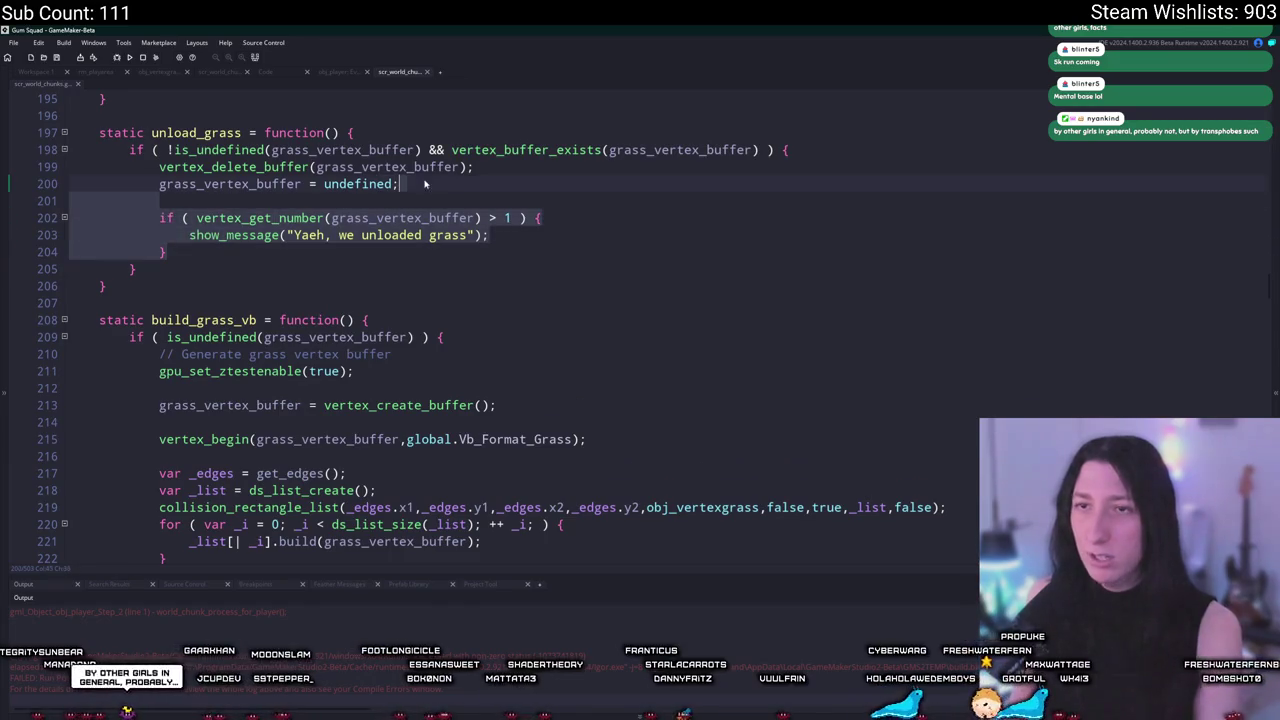
{"action": "key", "text": "BackSpace"}
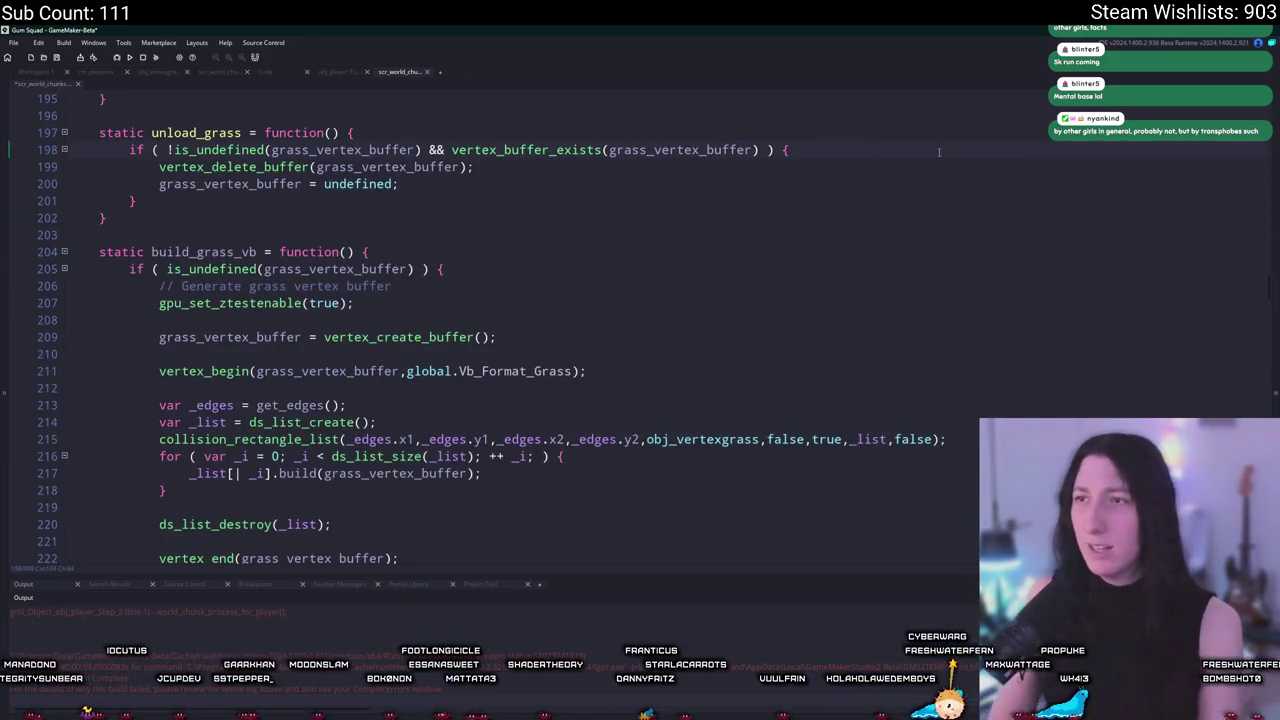
{"action": "key", "text": "ctrl+z"}
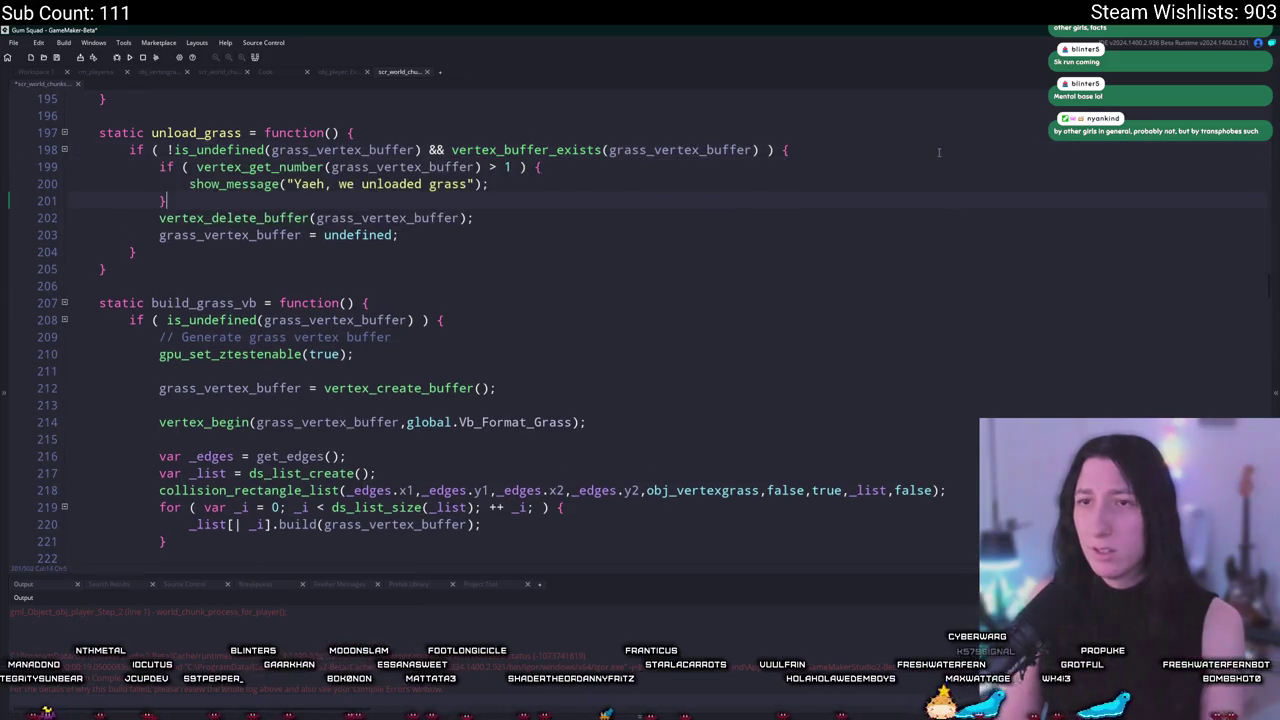
{"action": "key", "text": "F5"}
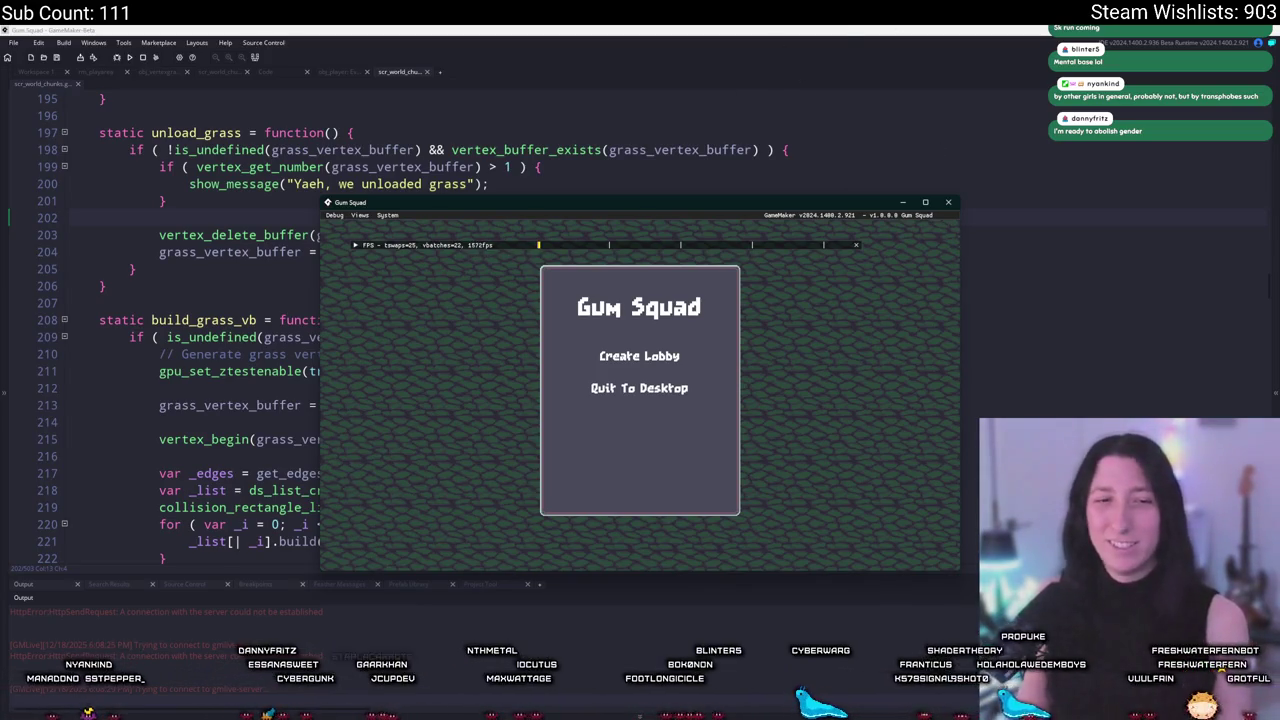
Host a lobby, walk east and west until the grass-unloaded message appears, dismiss it, and close the game.
{"action": "left_click", "coordinate": [639, 356]}
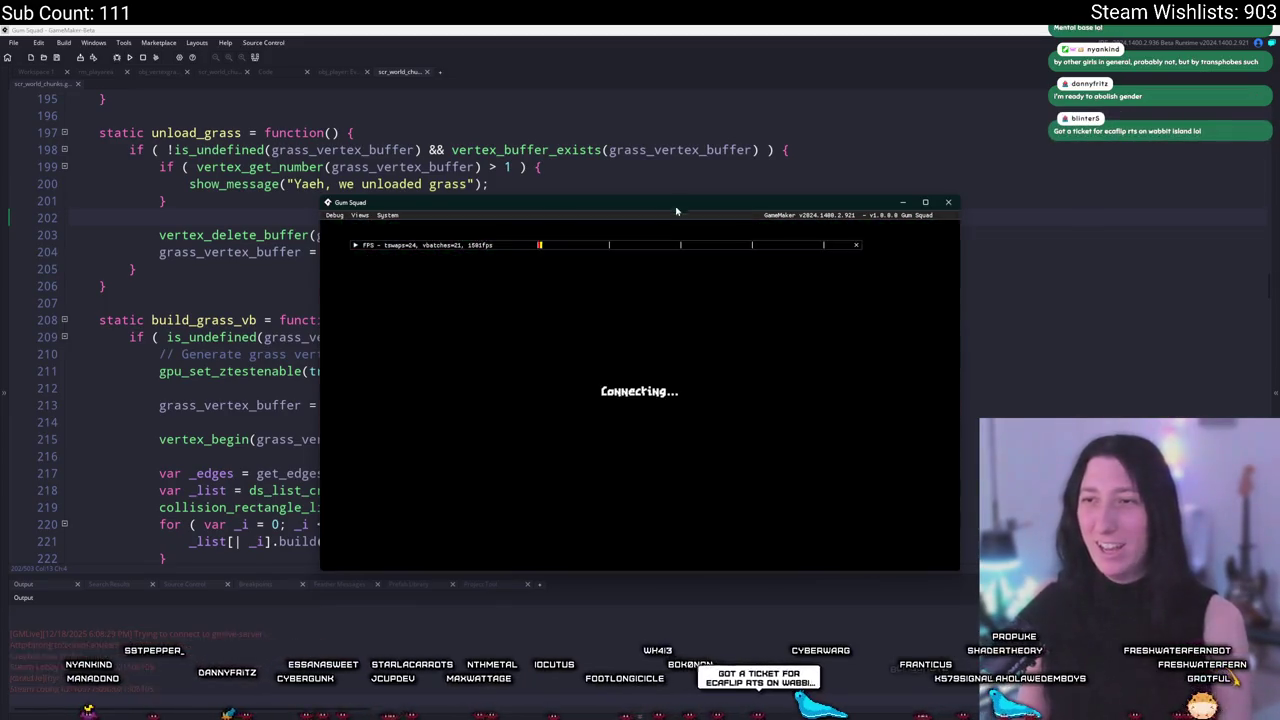
{"action": "key", "text": "d"}
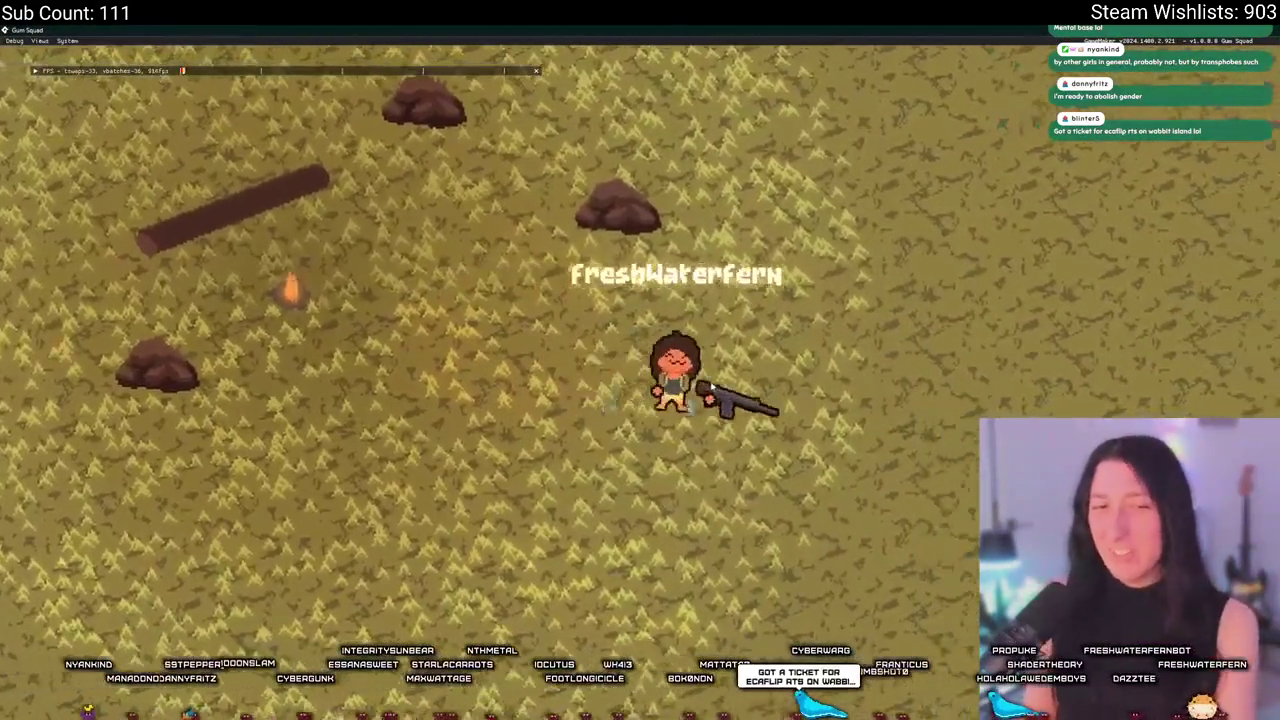
{"action": "key", "text": "d"}
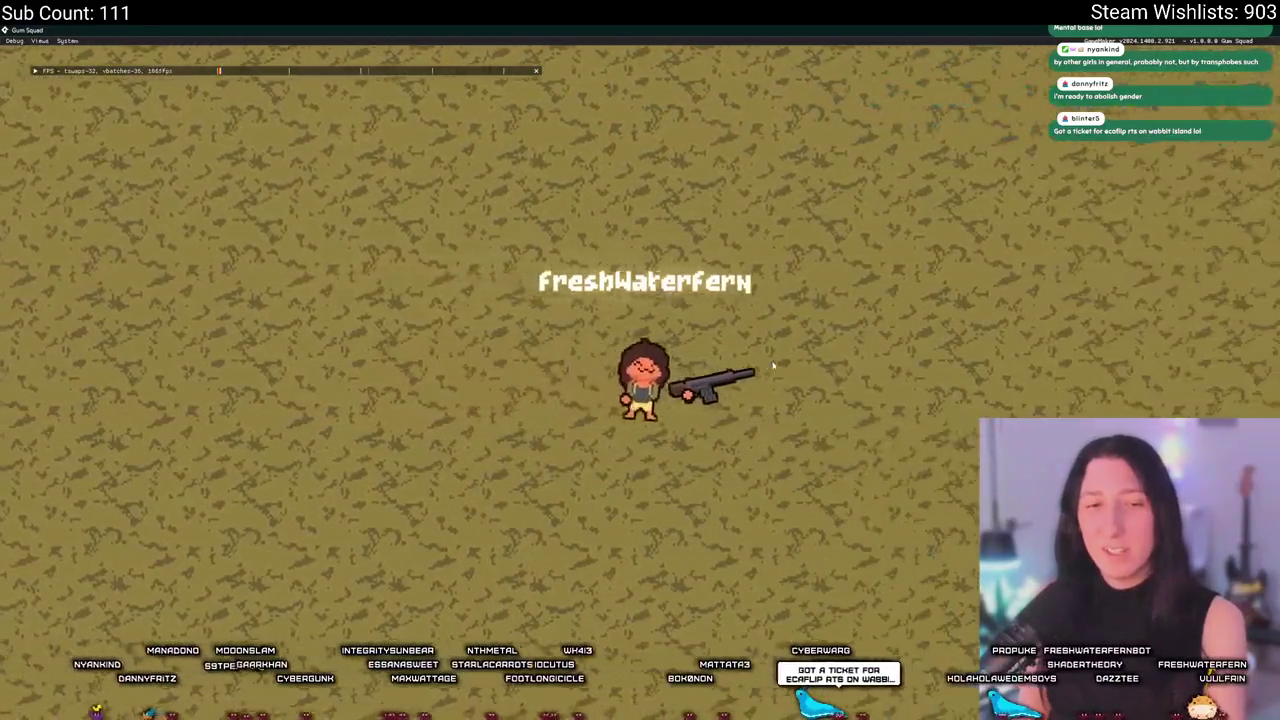
{"action": "key", "text": "d"}
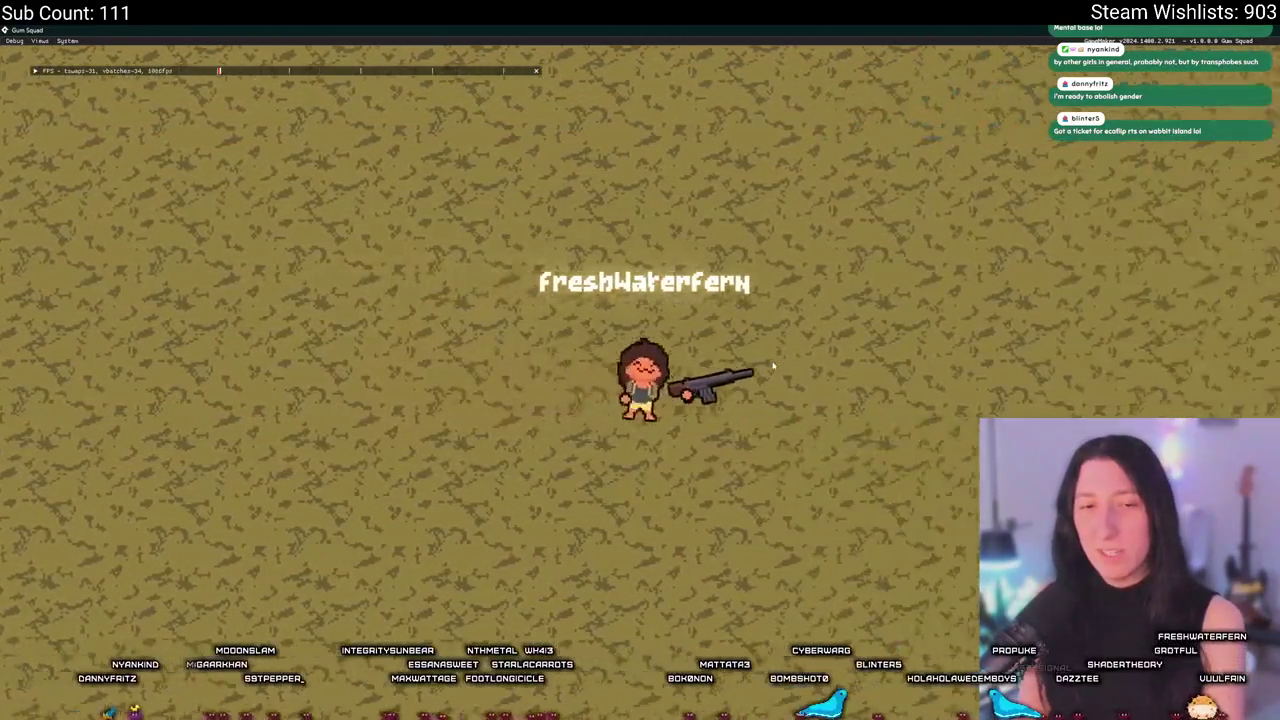
{"action": "key", "text": "a"}
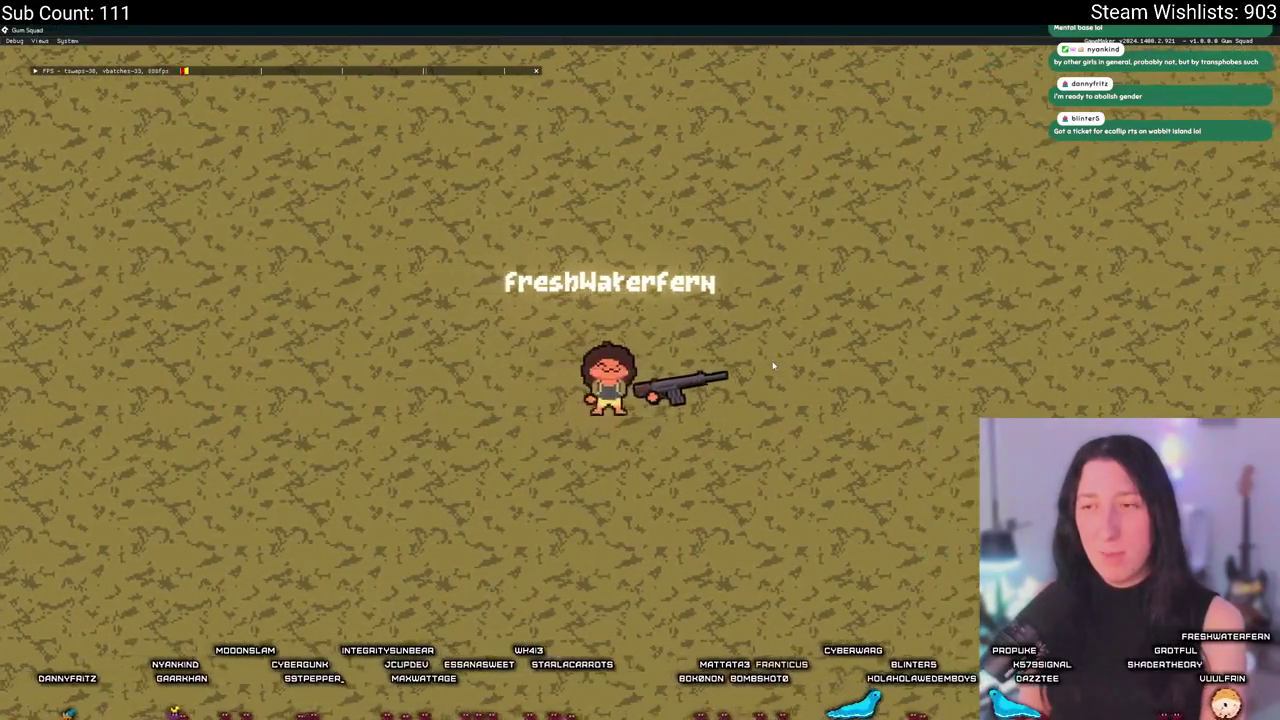
{"action": "key", "text": "d"}
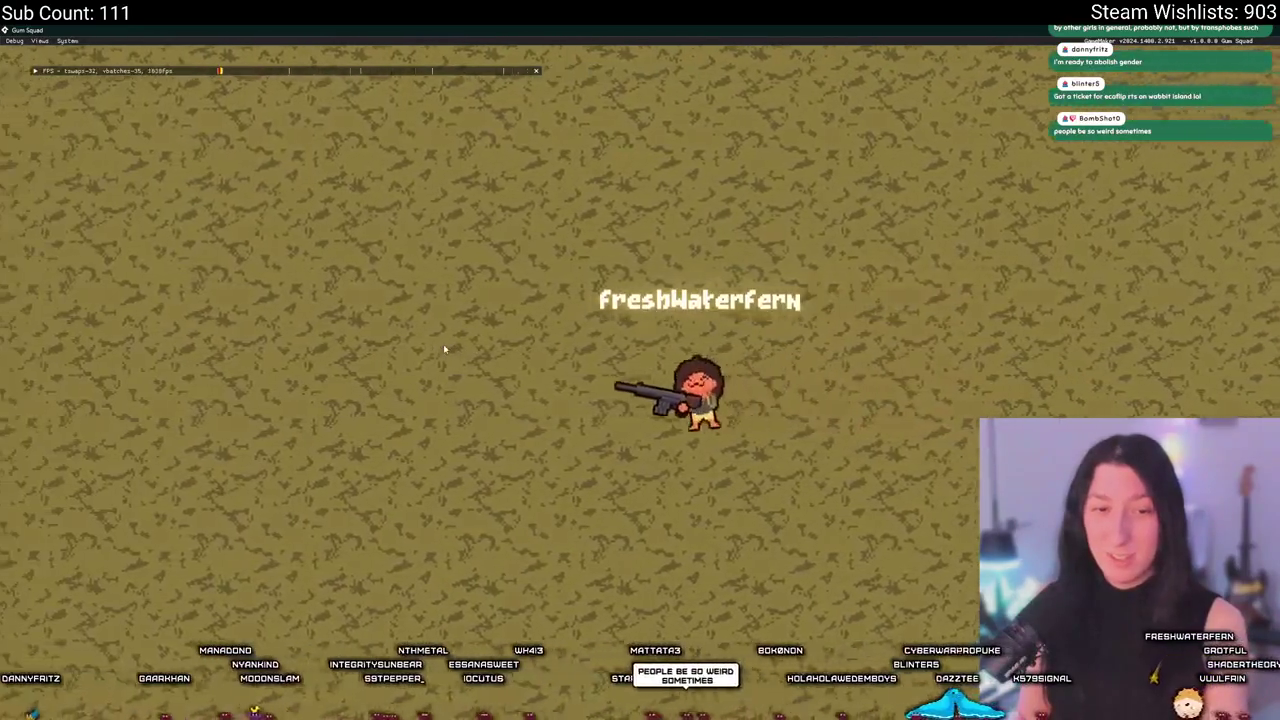
{"action": "key", "text": "d"}
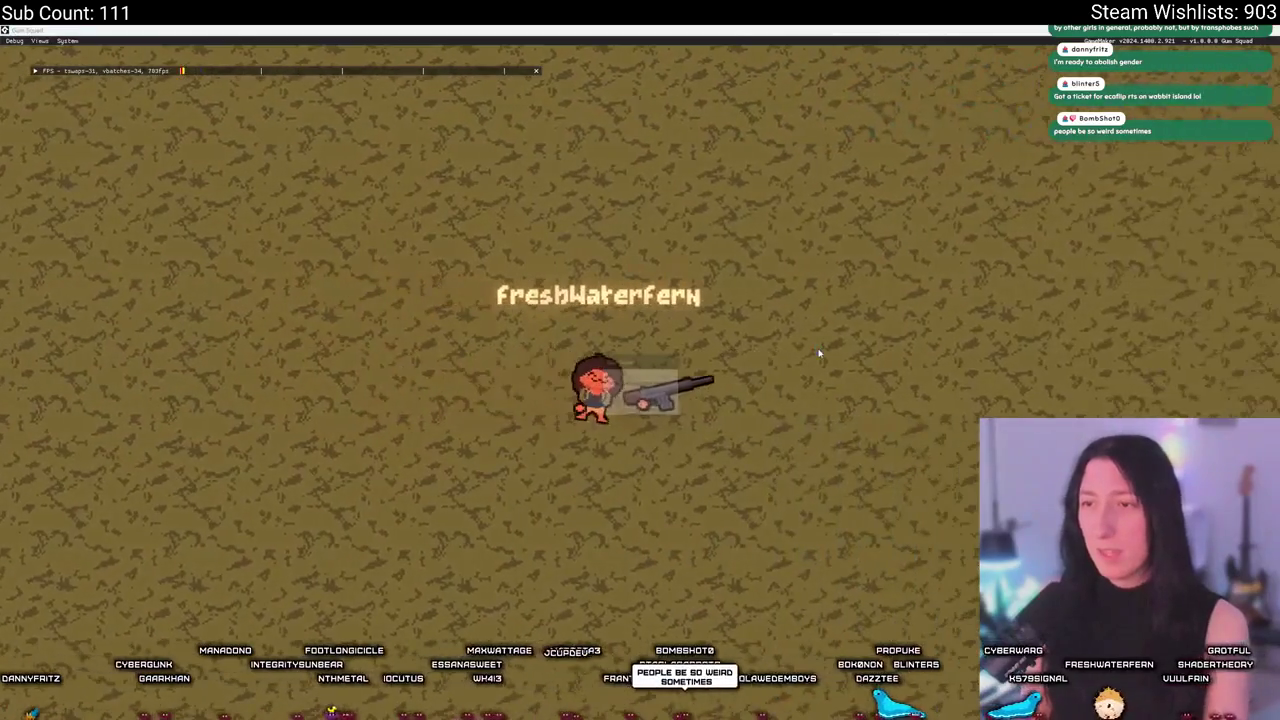
{"action": "key", "text": "g"}
{"action": "left_click", "coordinate": [655, 410]}
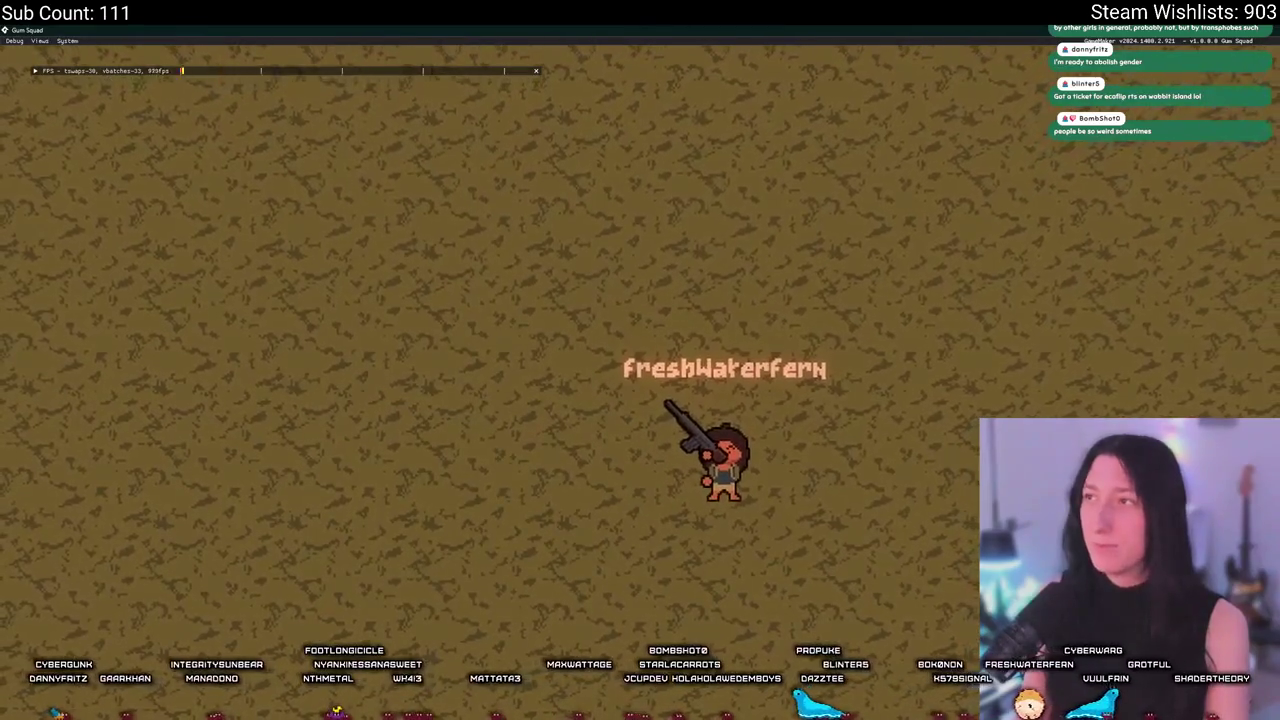
{"action": "key", "text": "alt+F4"}
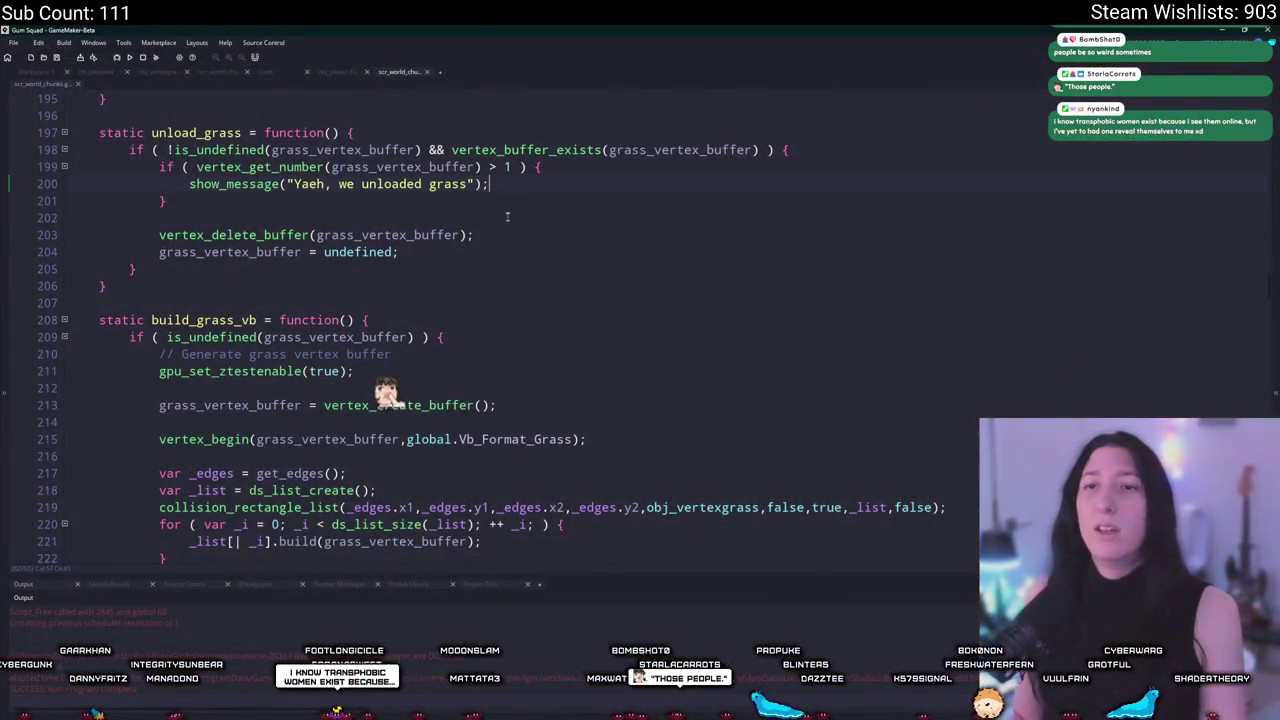
Delete the vertex_get_number debug check block and its message from unload_grass.
{"action": "scroll", "coordinate": [490, 204], "scroll_direction": "up", "scroll_amount": 1}
{"action": "left_click", "coordinate": [505, 226]}
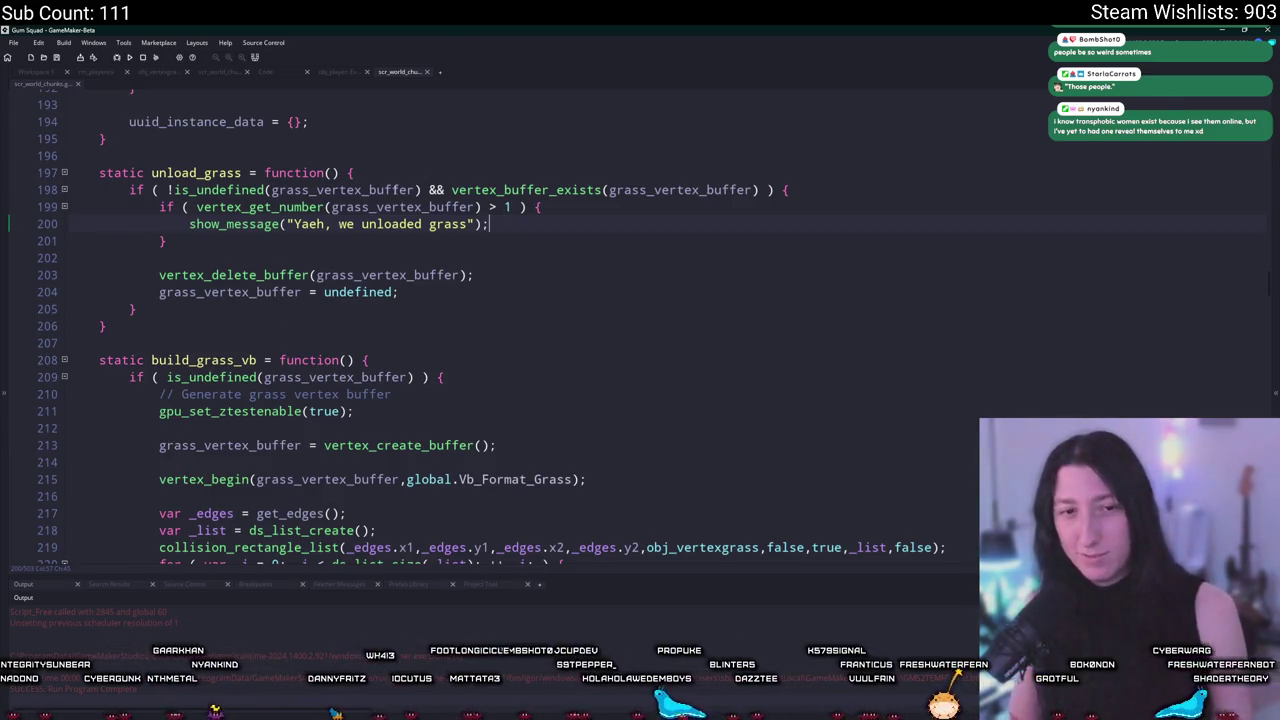
{"action": "mouse_move", "coordinate": [264, 241]}
{"action": "left_mouse_down"}
{"action": "mouse_move", "coordinate": [100, 226]}
{"action": "mouse_move", "coordinate": [61, 209]}
{"action": "left_mouse_up"}
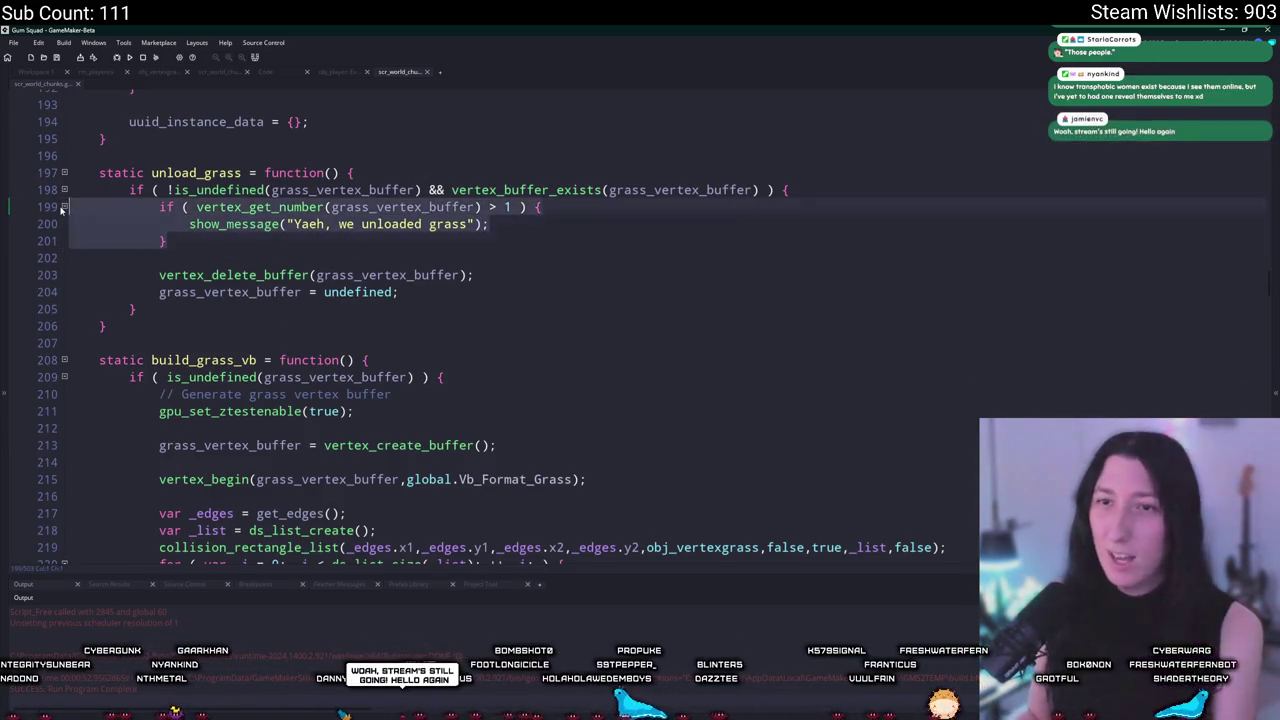
{"action": "key", "text": "Delete"}
{"action": "key", "text": "Delete"}
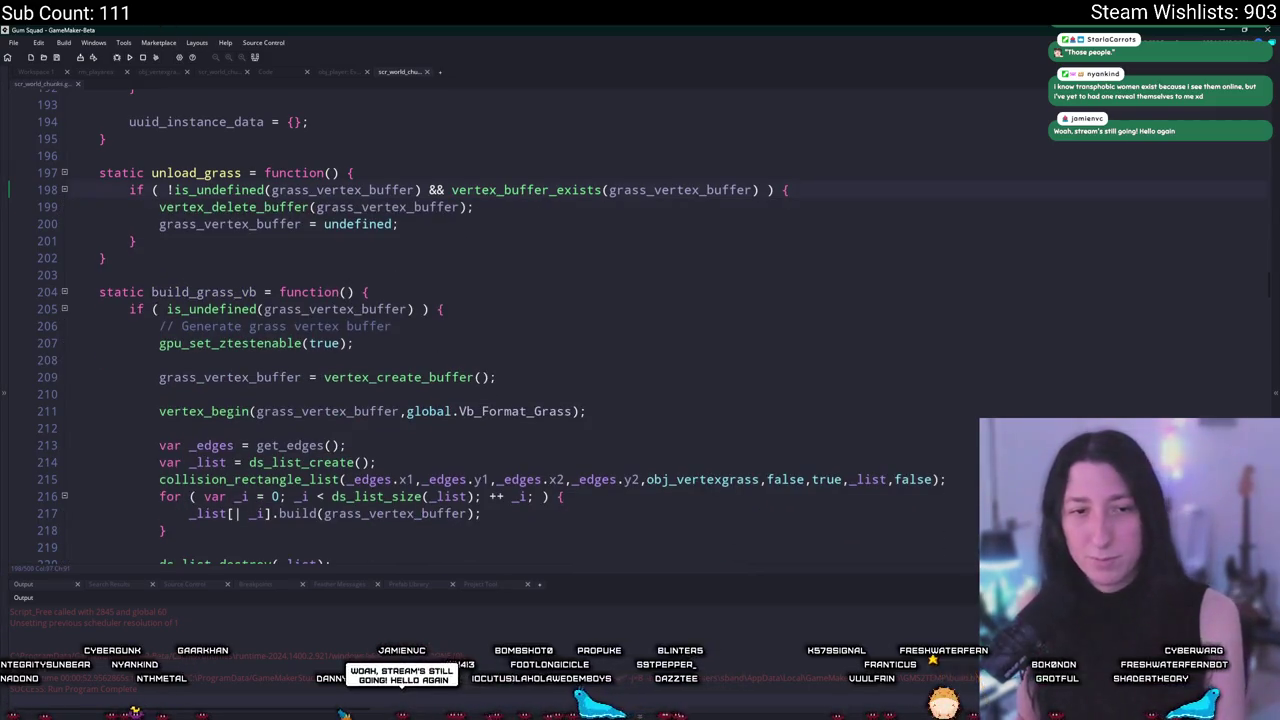
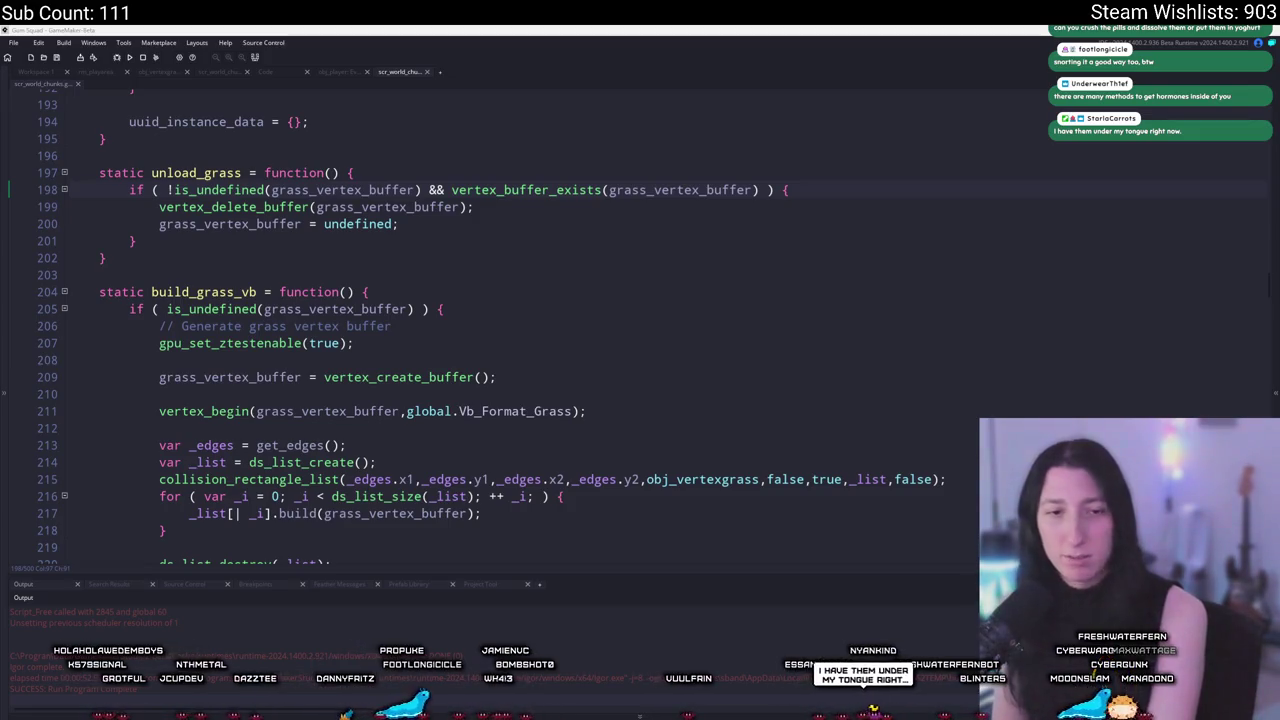
Review the unload_grass function, which deletes the grass vertex buffer and resets it to undefined.
{"action": "left_click", "coordinate": [670, 204]}
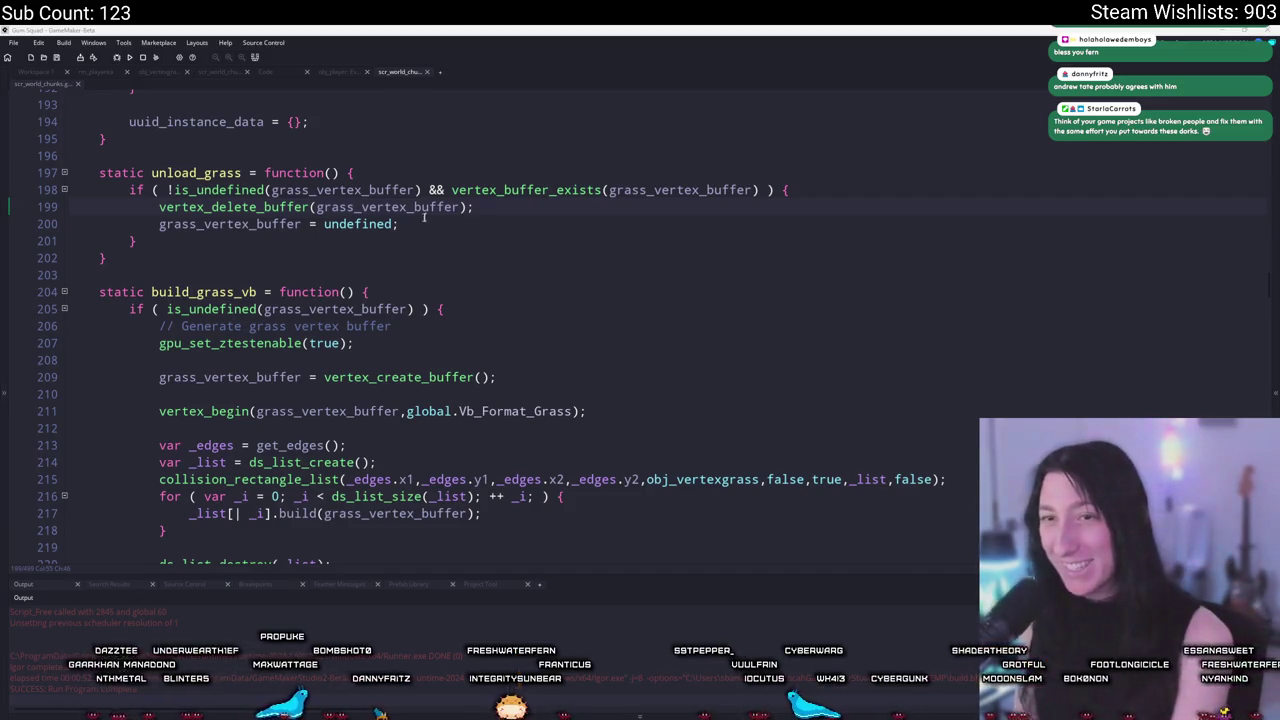
{"action": "left_click", "coordinate": [538, 212]}
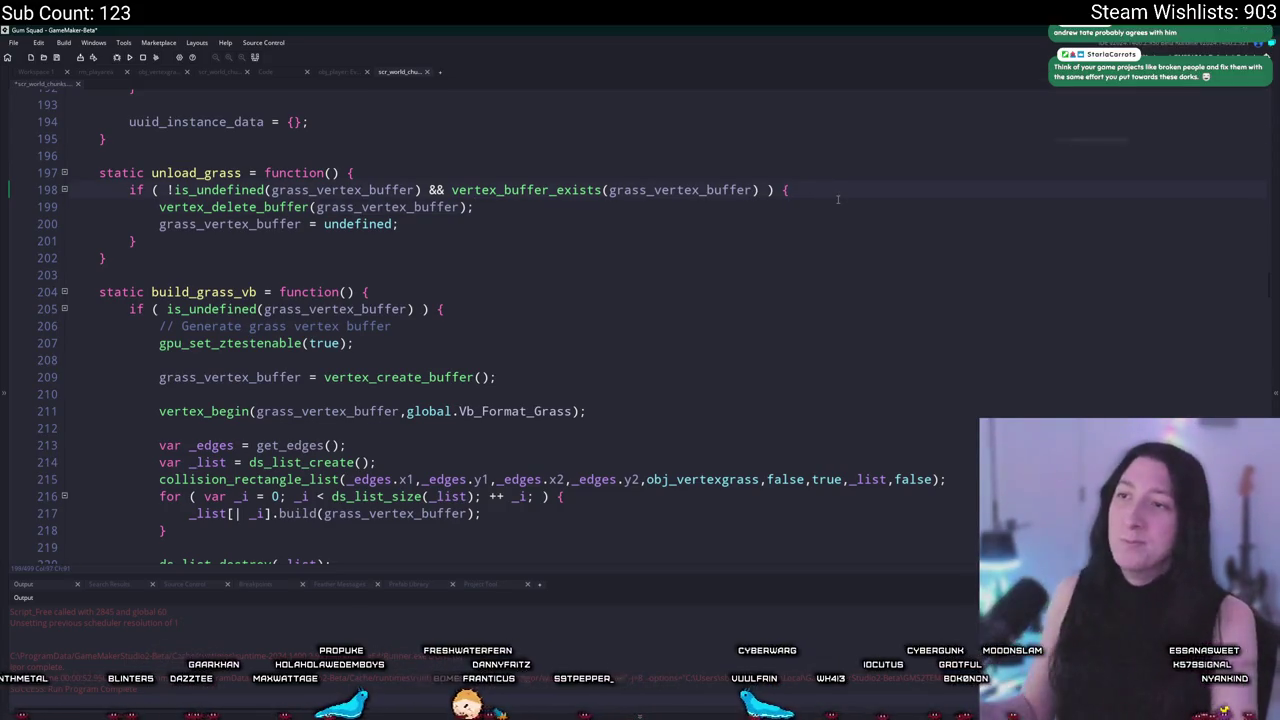
In rm_playarea, shrink the large grass instance into a strip along the top of the clearing.
{"action": "left_click", "coordinate": [100, 72]}
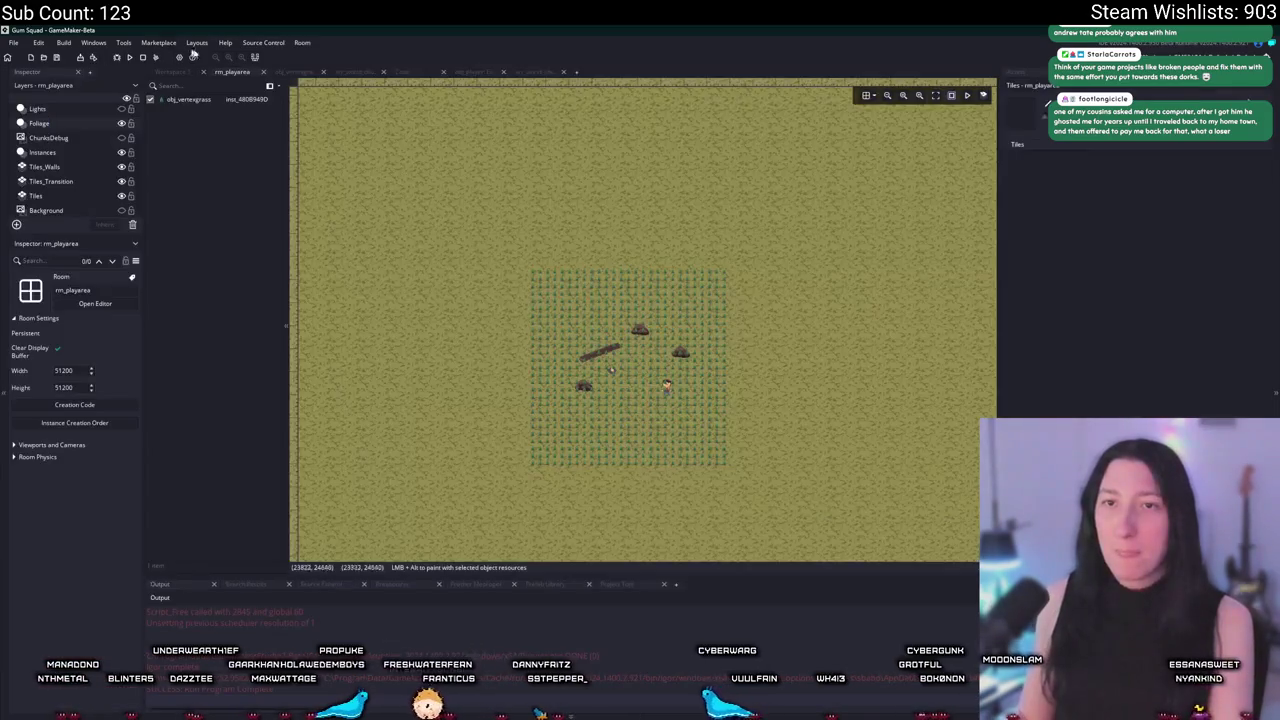
{"action": "left_click", "coordinate": [600, 295]}
{"action": "scroll", "coordinate": [637, 284], "scroll_direction": "up", "scroll_amount": 1}
{"action": "scroll", "coordinate": [637, 284], "scroll_direction": "down", "scroll_amount": 1}
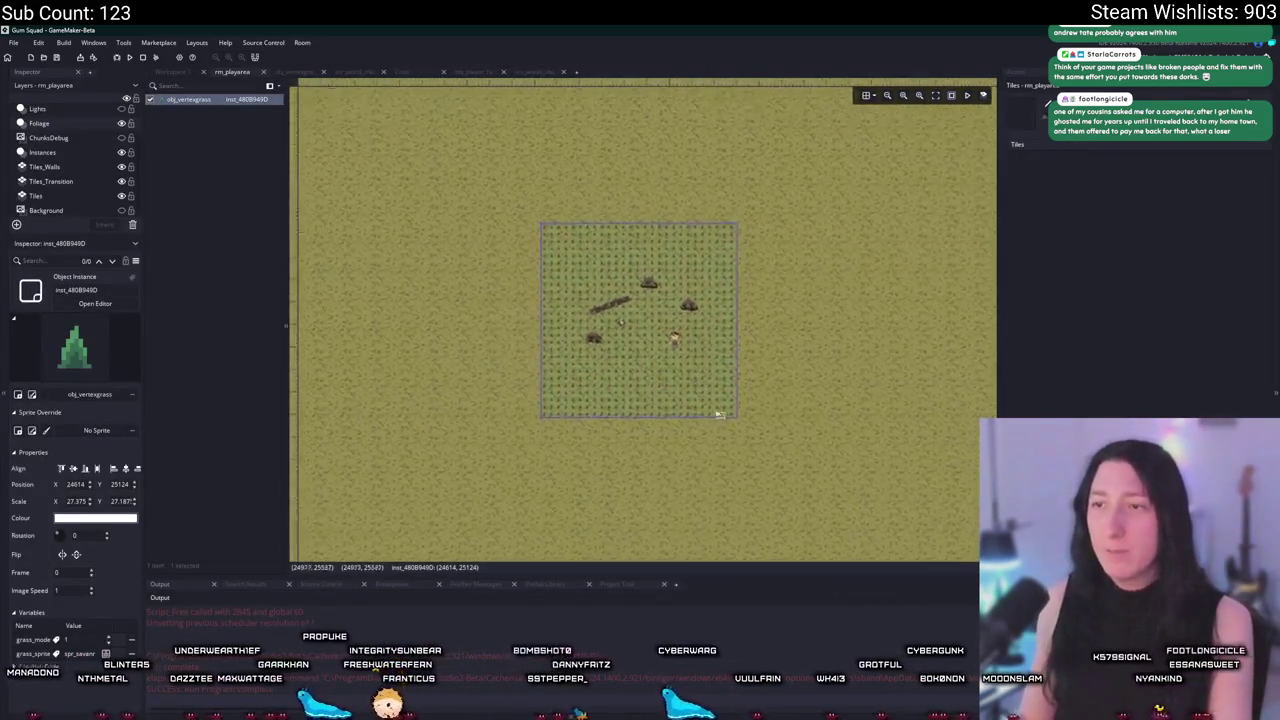
{"action": "scroll", "coordinate": [741, 415], "scroll_direction": "up", "scroll_amount": 2}
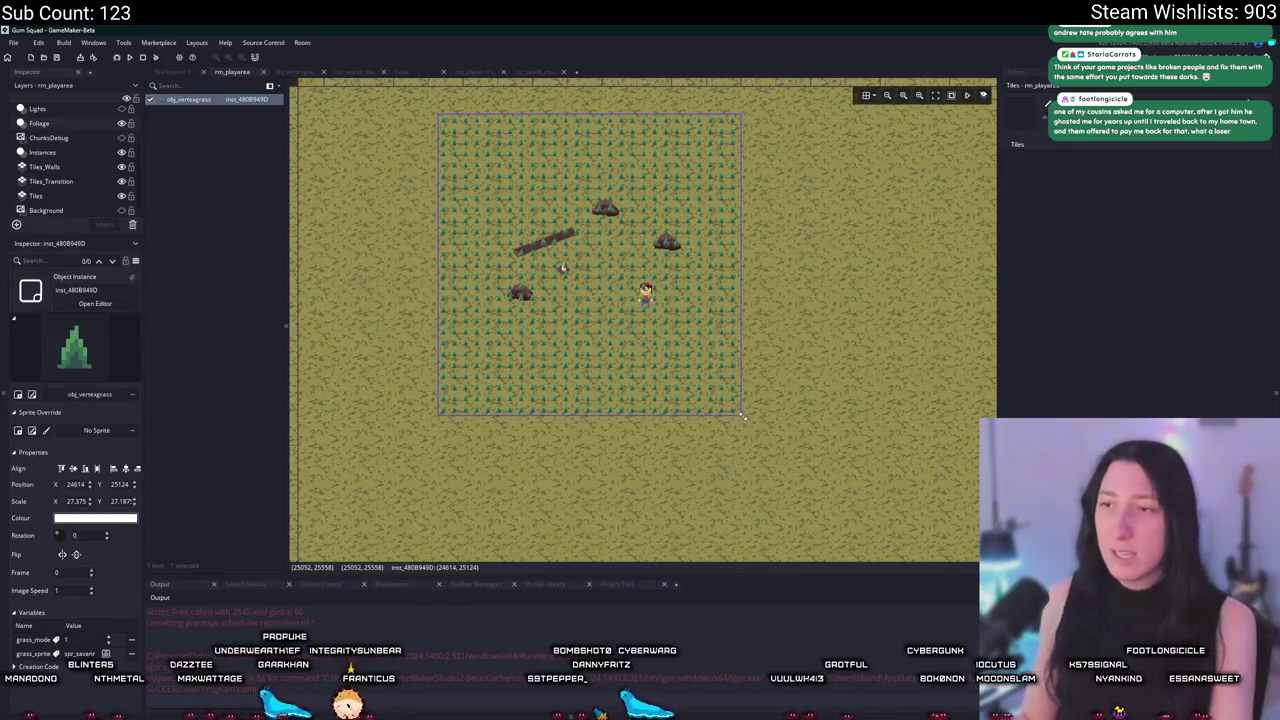
{"action": "left_click_drag", "start_coordinate": [743, 420], "coordinate": [727, 190]}
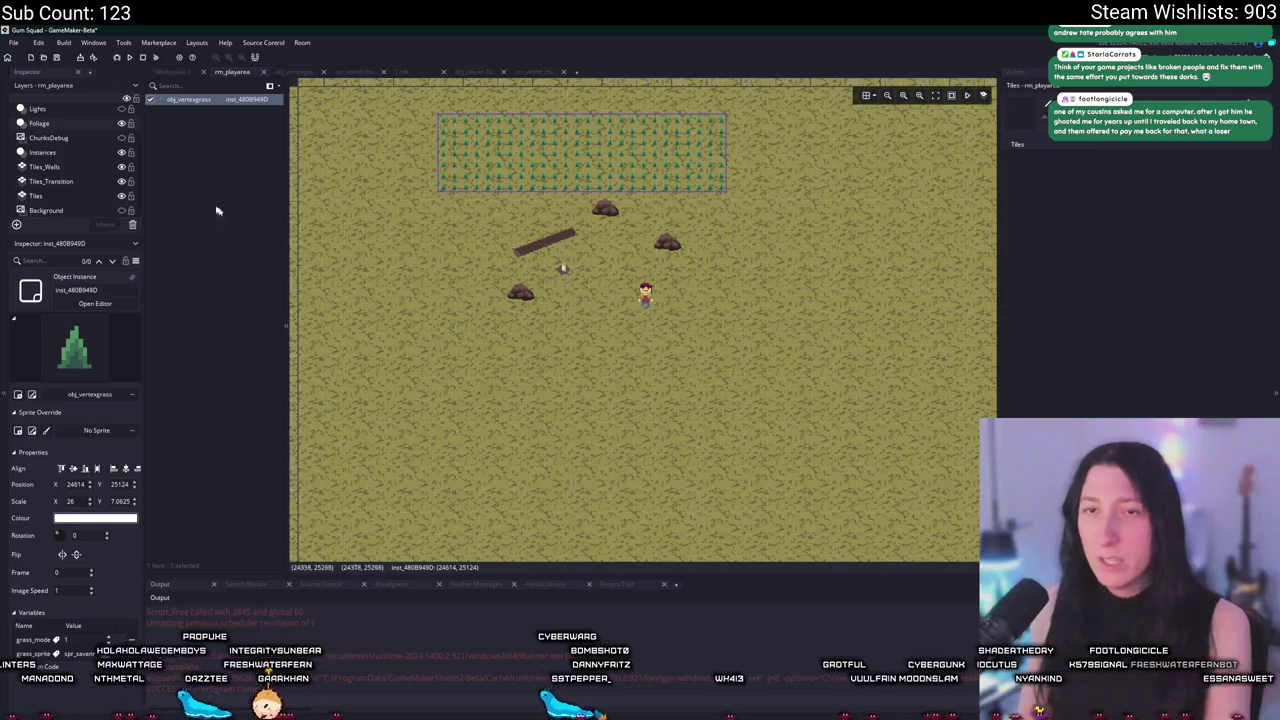
Show the chunk debug grid and copy the strip into a tall left-side strip.
{"action": "left_click", "coordinate": [121, 137]}
{"action": "left_click_drag", "start_coordinate": [556, 149], "coordinate": [626, 234]}
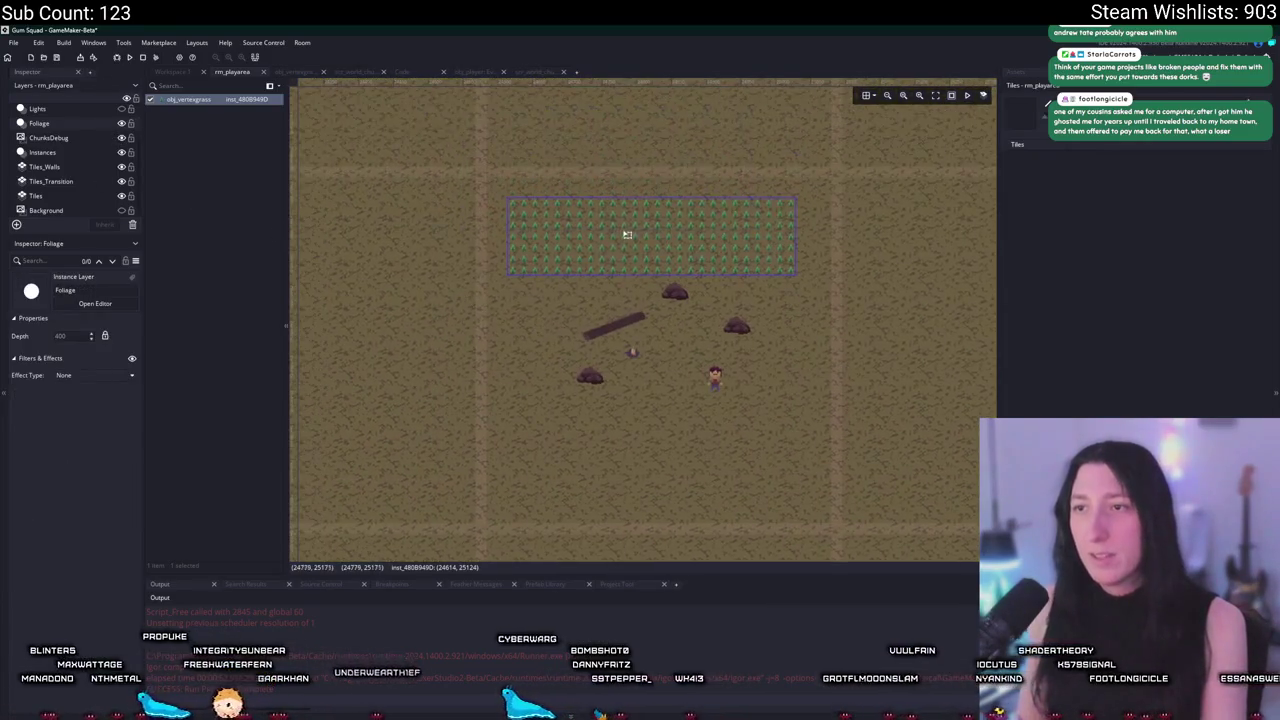
{"action": "key", "text": "ctrl+c"}
{"action": "key", "text": "ctrl+v"}
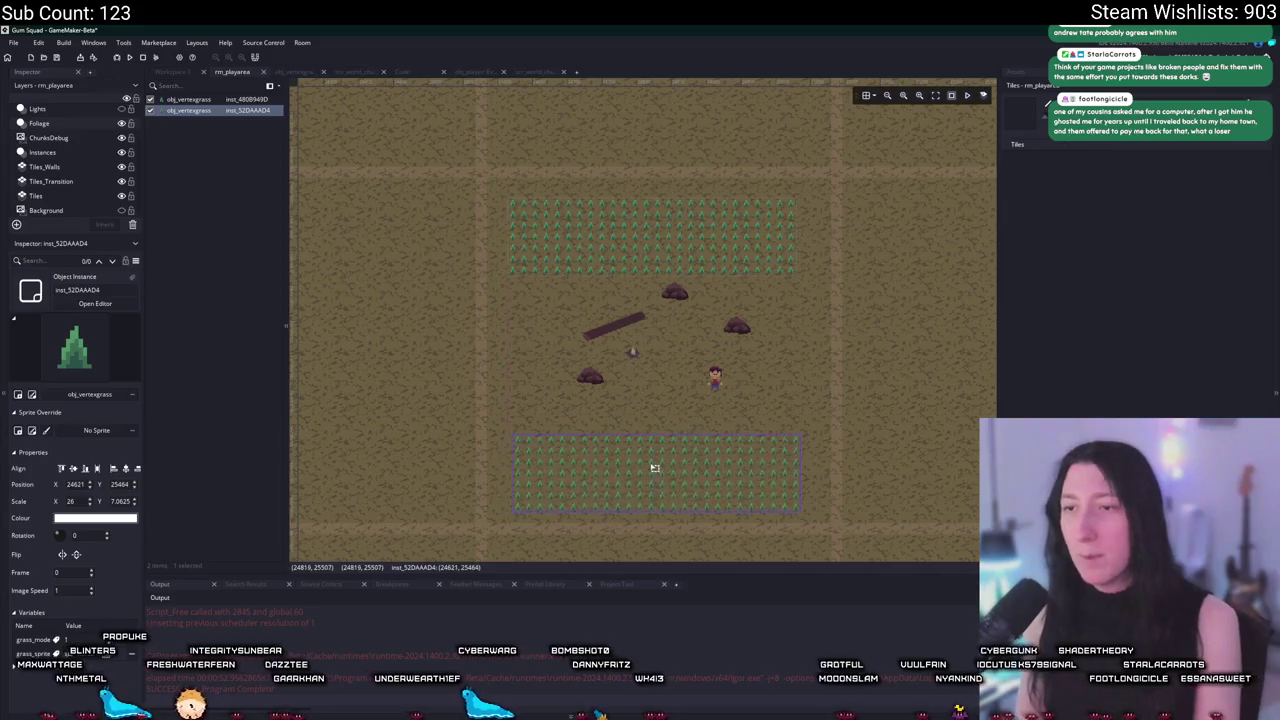
{"action": "left_click", "coordinate": [620, 328]}
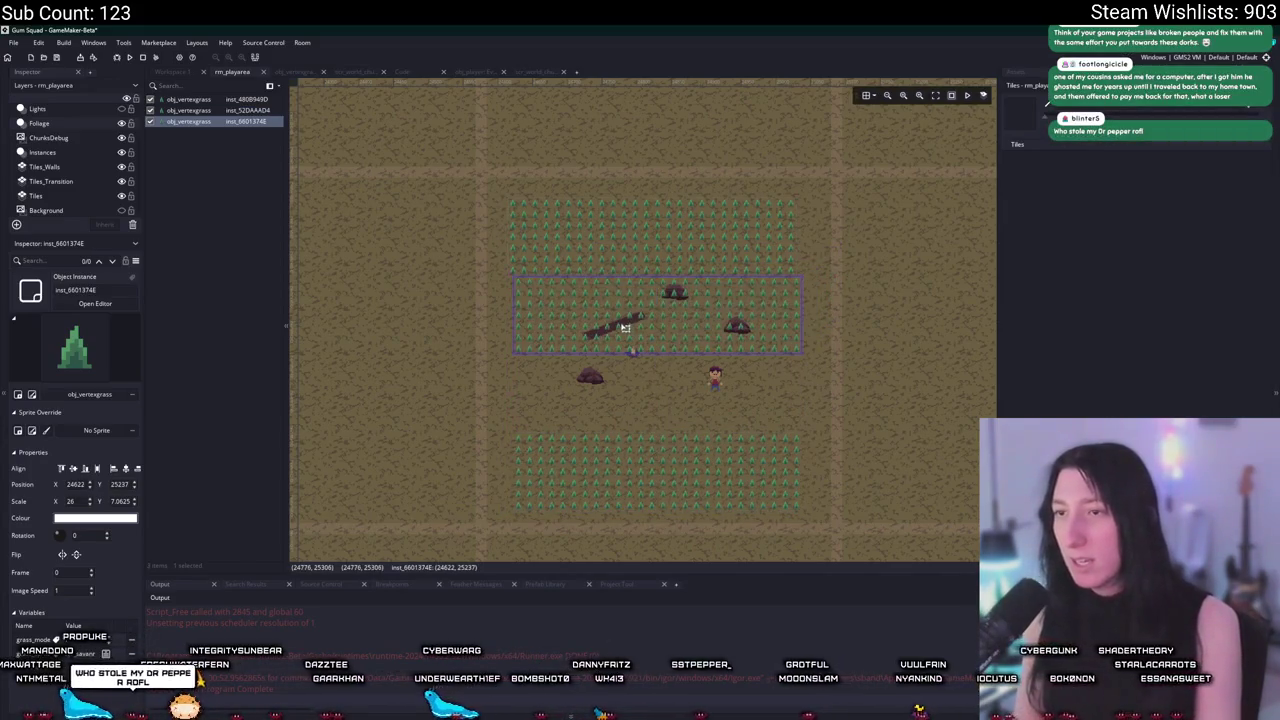
{"action": "left_click_drag", "start_coordinate": [620, 328], "coordinate": [616, 330]}
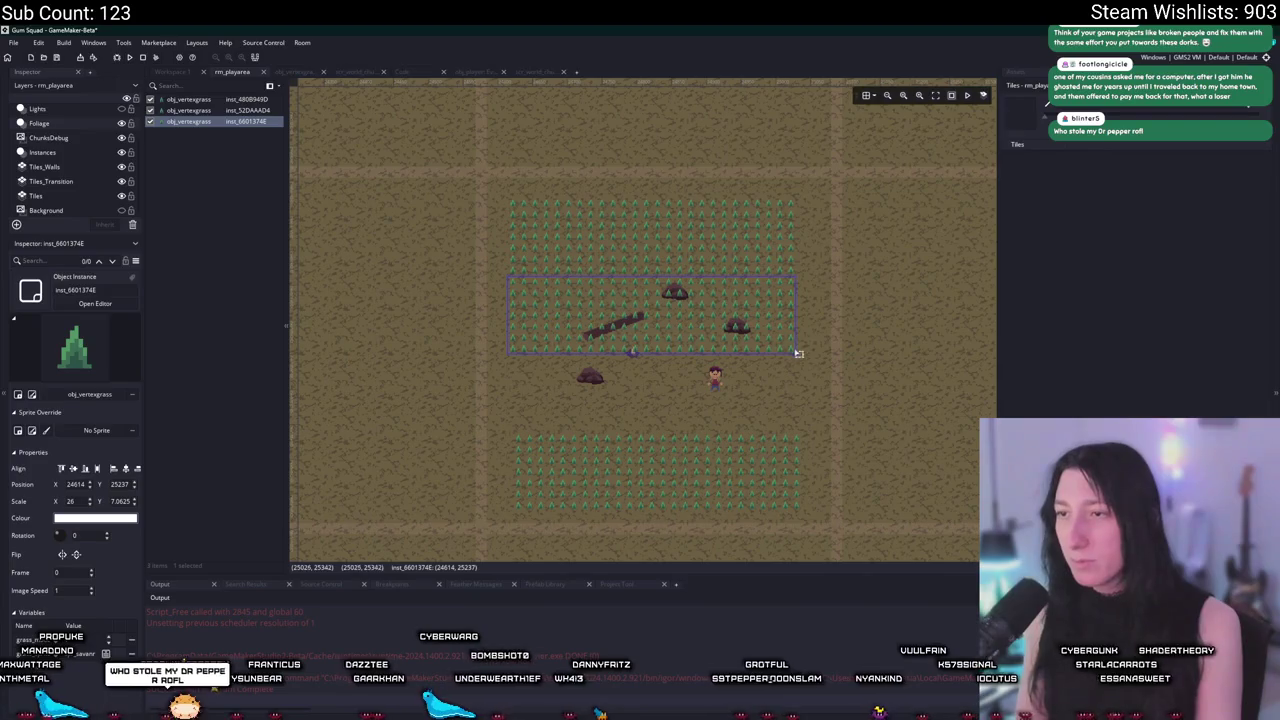
{"action": "left_click_drag", "start_coordinate": [796, 356], "coordinate": [561, 432]}
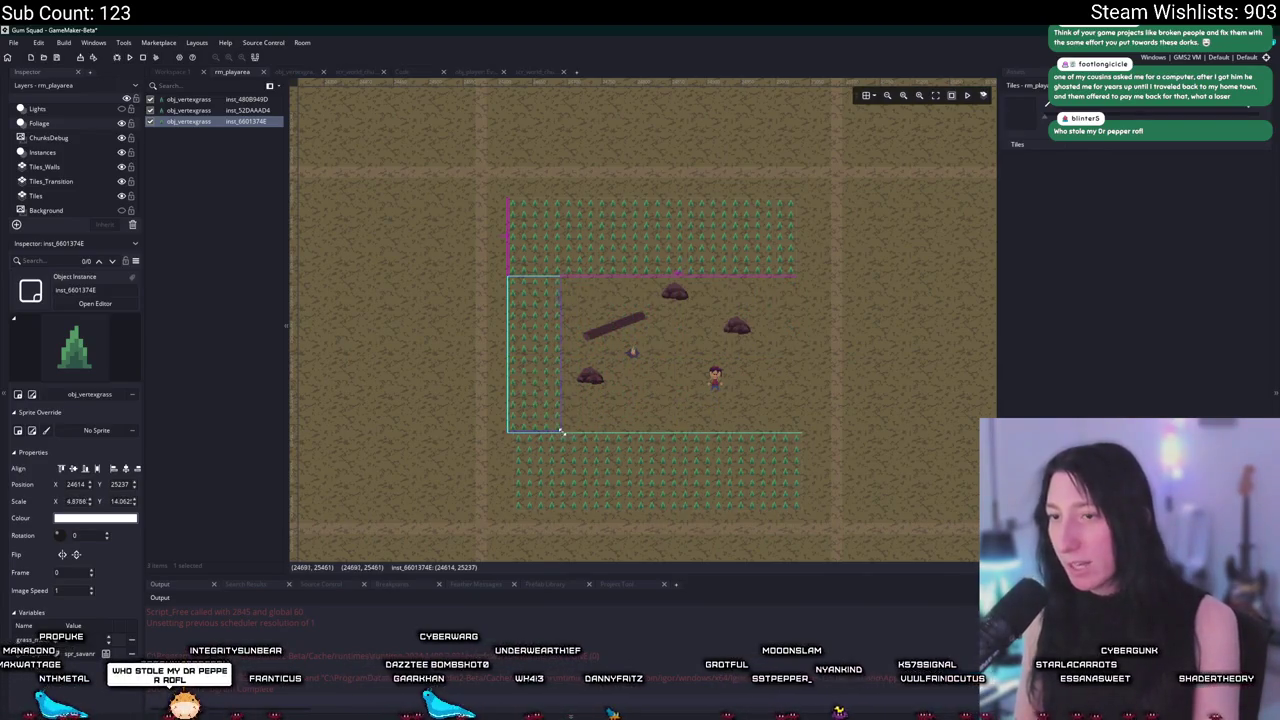
Paste another strip for the right side and stretch the top strip to the right edge.
{"action": "key", "text": "ctrl+v"}
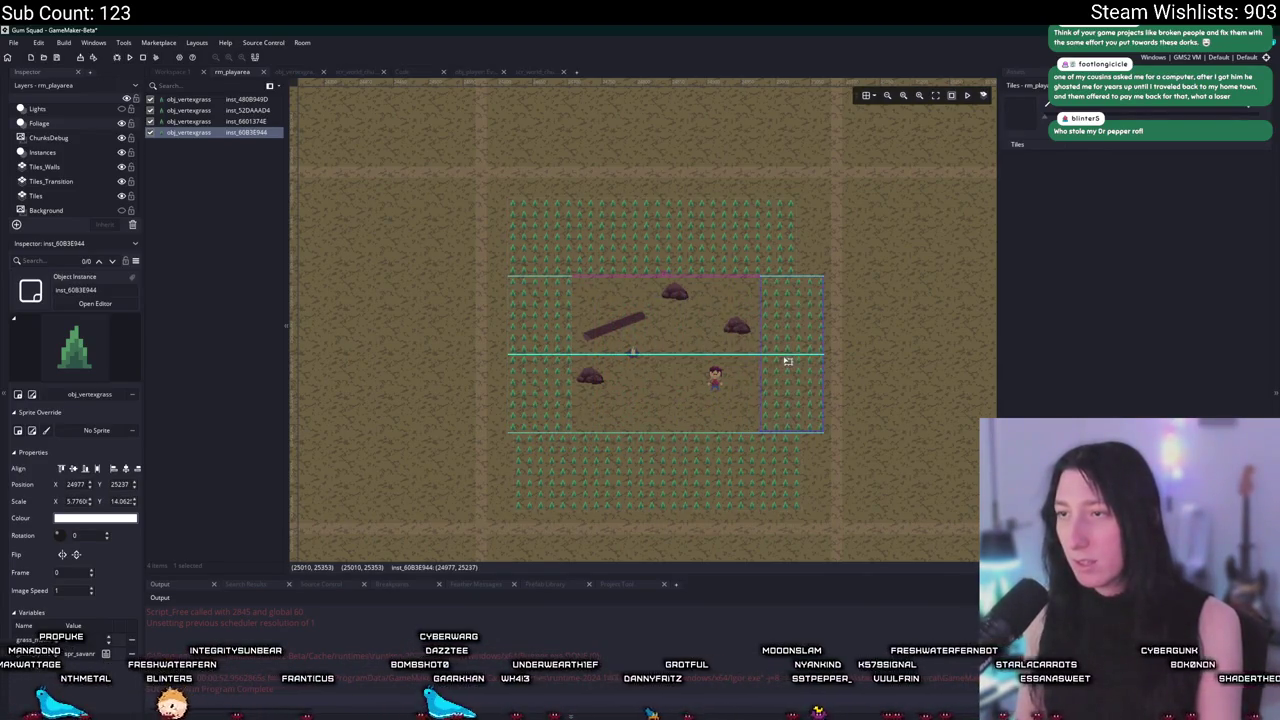
{"action": "left_click", "coordinate": [712, 455]}
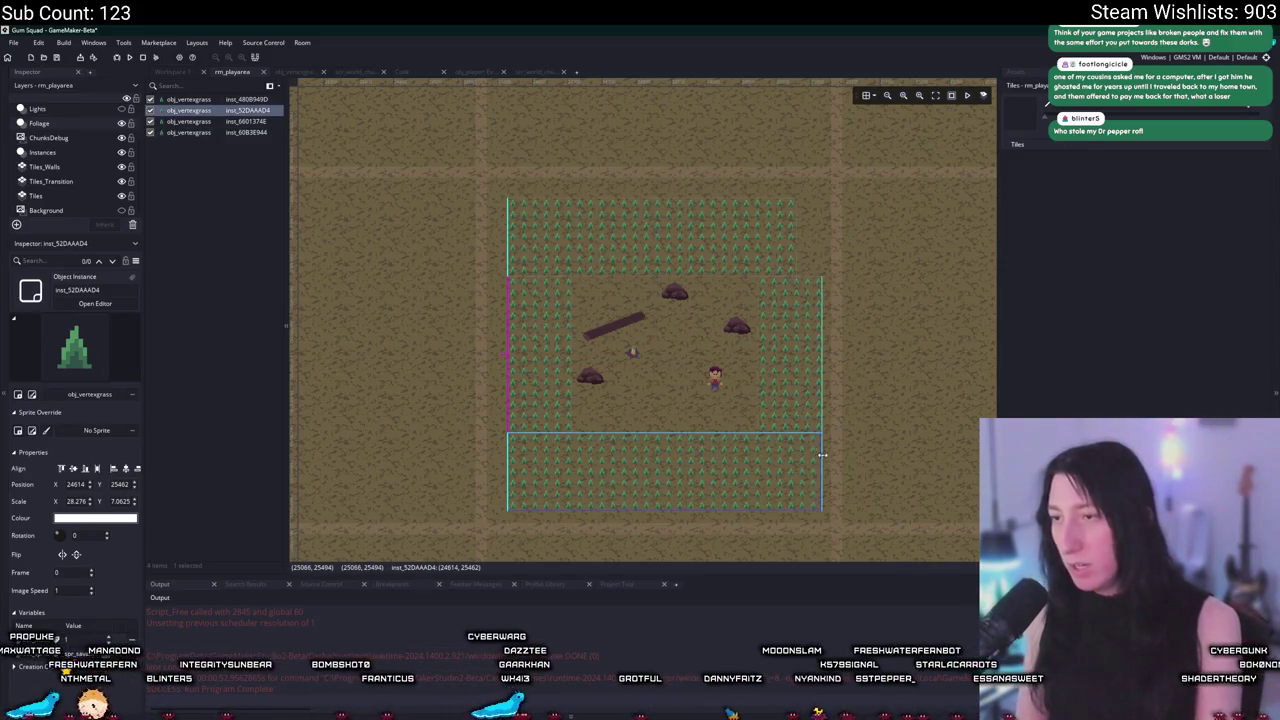
{"action": "left_click", "coordinate": [796, 255]}
{"action": "left_click_drag", "start_coordinate": [796, 253], "coordinate": [818, 255]}
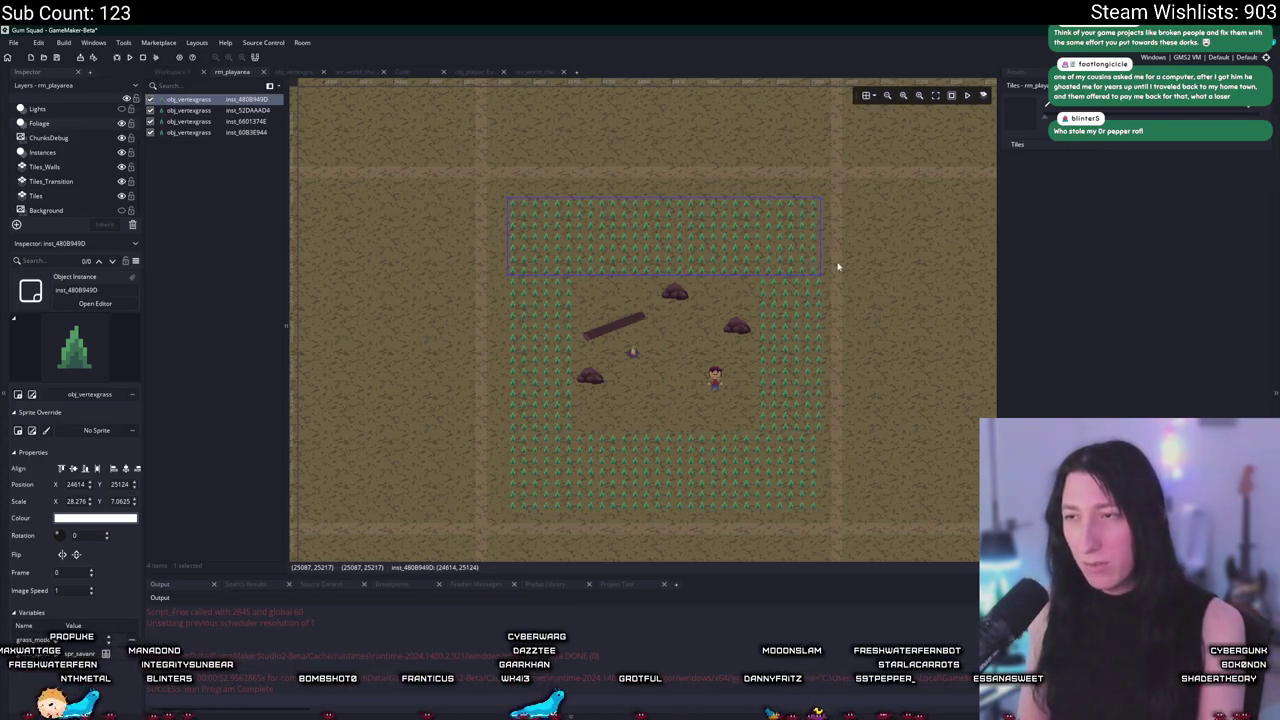
{"action": "left_click", "coordinate": [837, 266]}
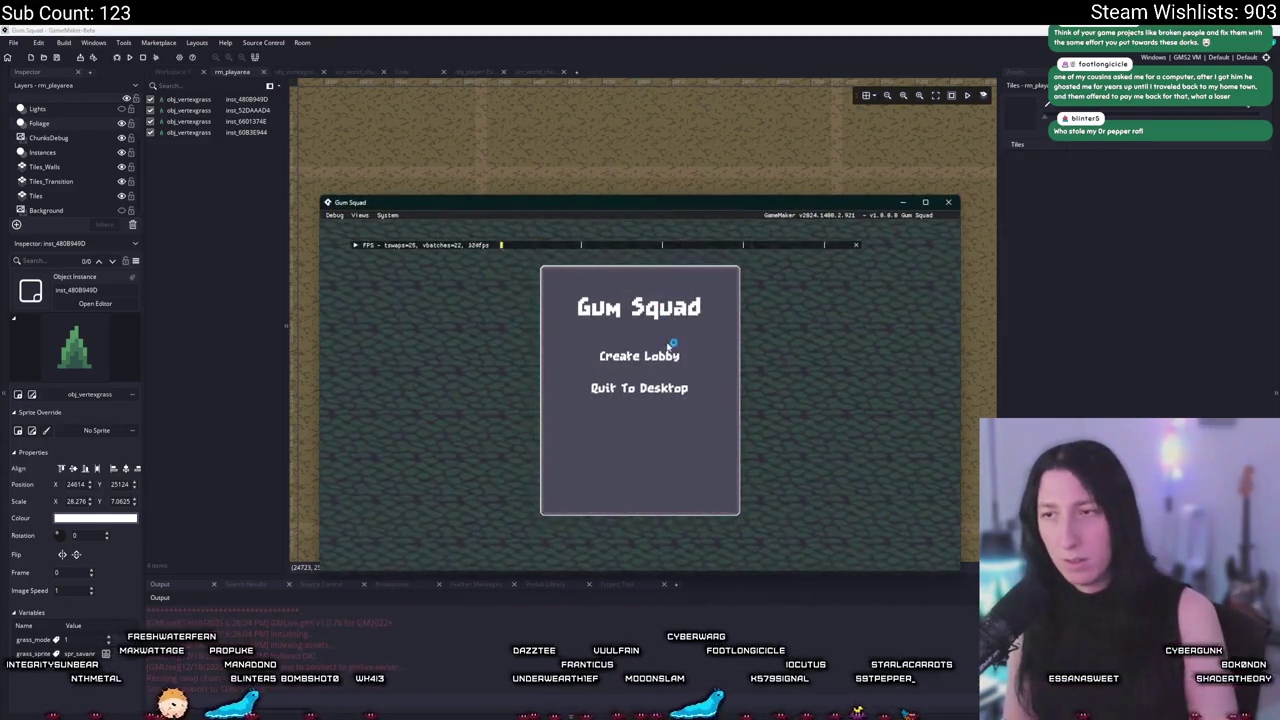
Create a lobby, maximise the game, walk the player right through the grass, then restore the window.
{"action": "left_click", "coordinate": [655, 355]}
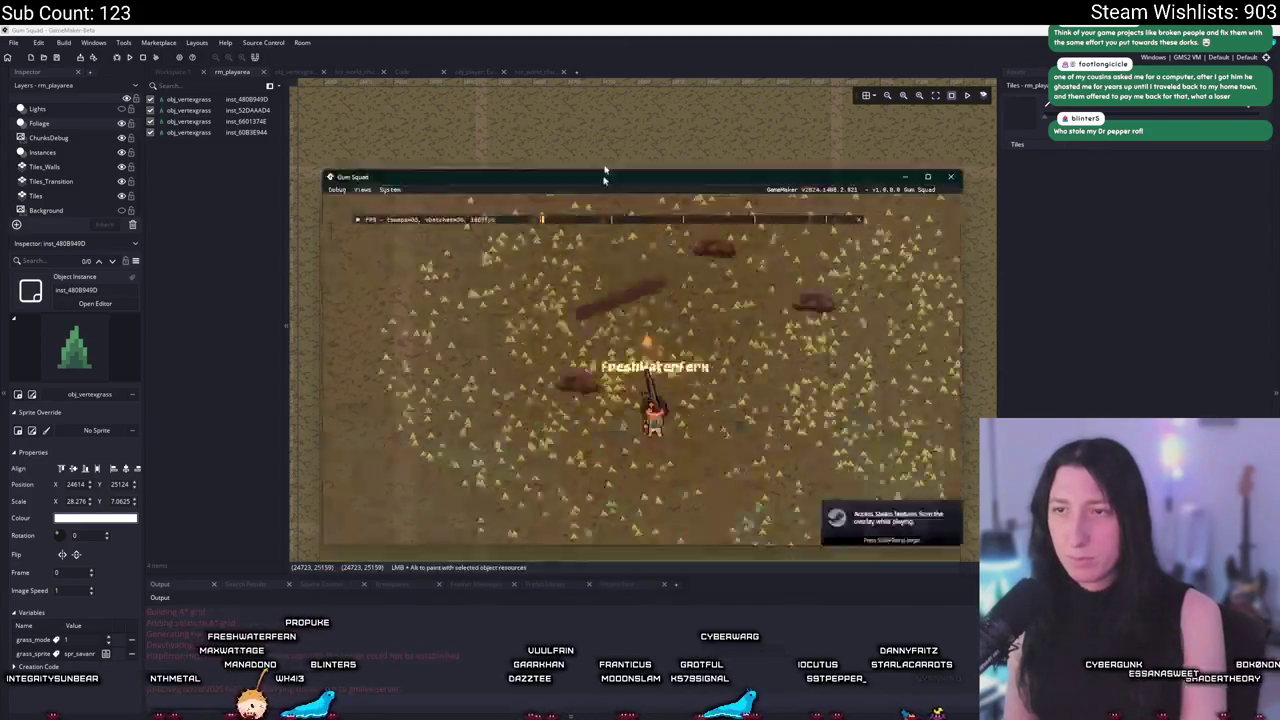
{"action": "double_click", "coordinate": [603, 175]}
{"action": "key", "text": "d"}
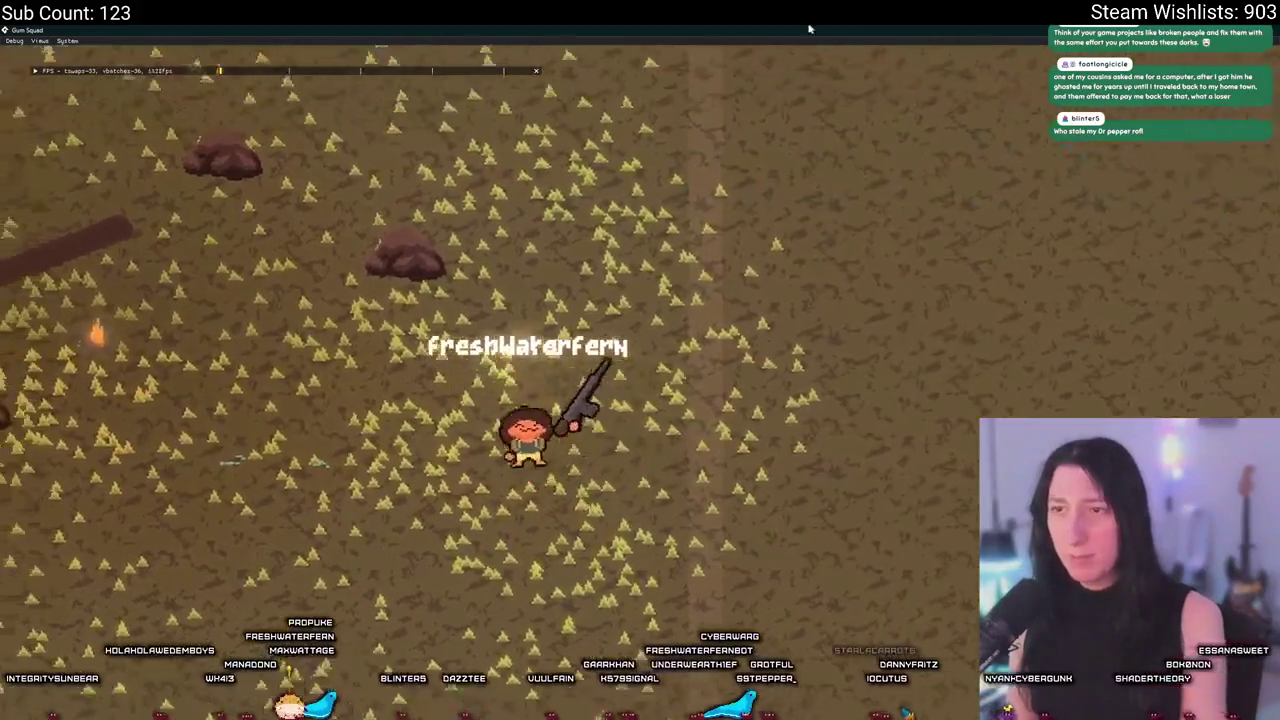
{"action": "mouse_move", "coordinate": [809, 28]}
{"action": "left_mouse_down"}
{"action": "mouse_move", "coordinate": [472, 257]}
{"action": "mouse_move", "coordinate": [492, 341]}
{"action": "mouse_move", "coordinate": [643, 257]}
{"action": "mouse_move", "coordinate": [666, 449]}
{"action": "mouse_move", "coordinate": [838, 29]}
{"action": "left_mouse_up"}
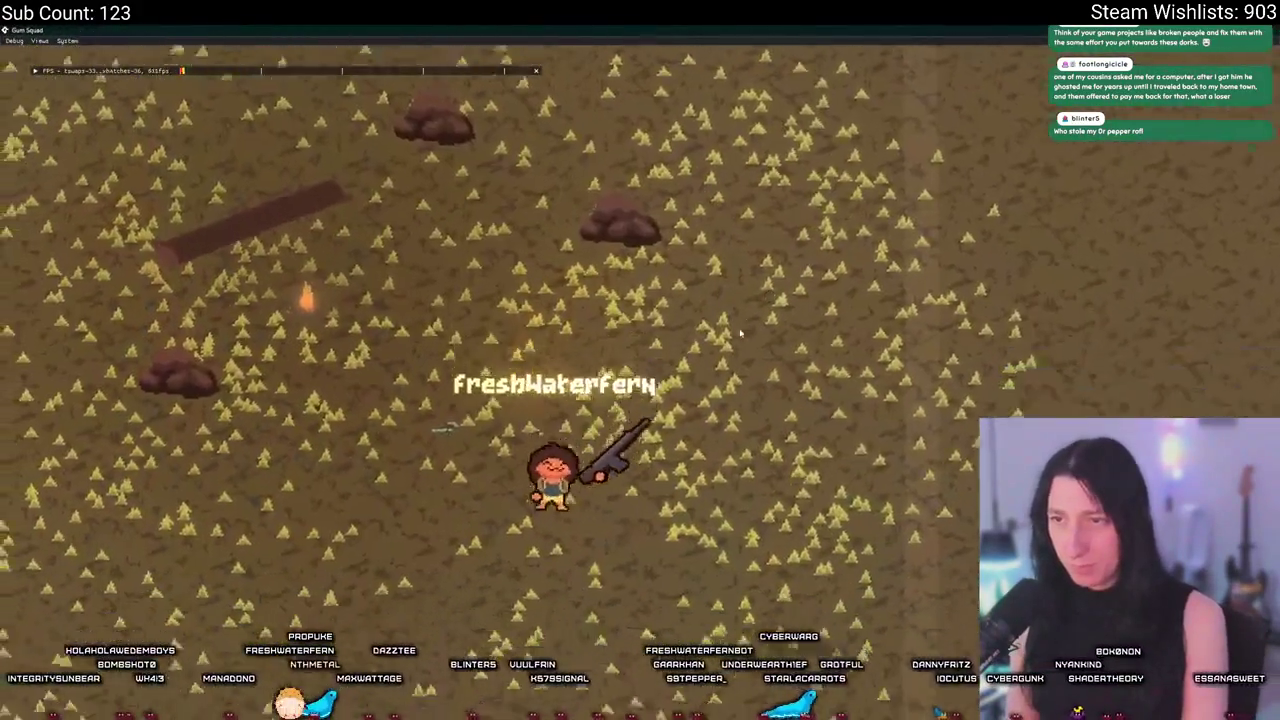
{"action": "double_click", "coordinate": [838, 29]}
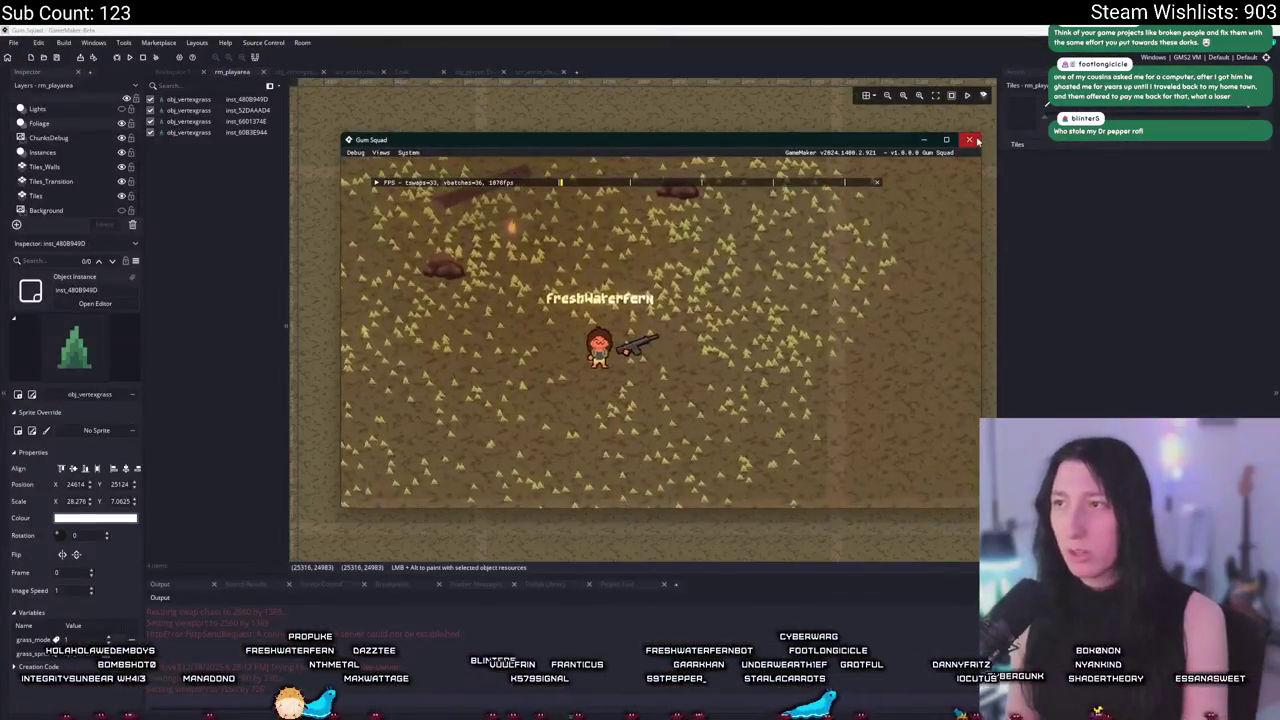
Set the right grass strip's grass_mode variable to 2.
{"action": "left_click", "coordinate": [779, 29]}
{"action": "double_click", "coordinate": [813, 282]}
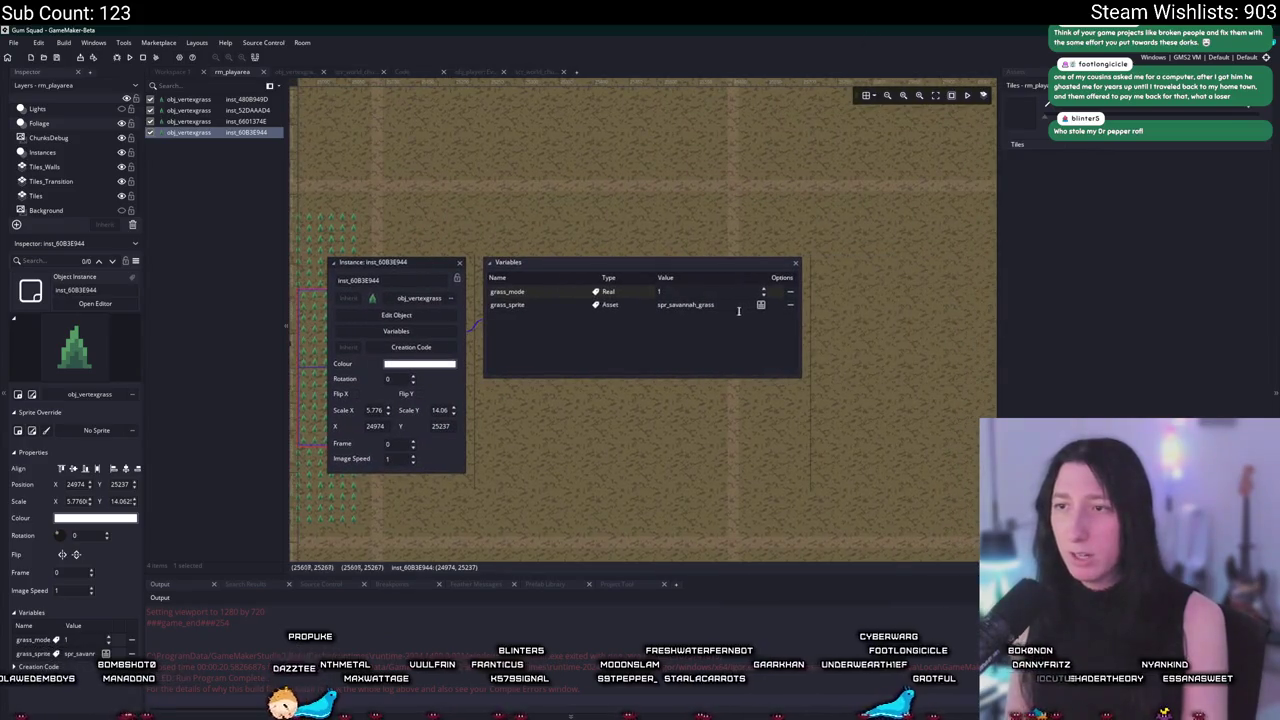
{"action": "double_click", "coordinate": [698, 293]}
{"action": "type", "text": "2"}
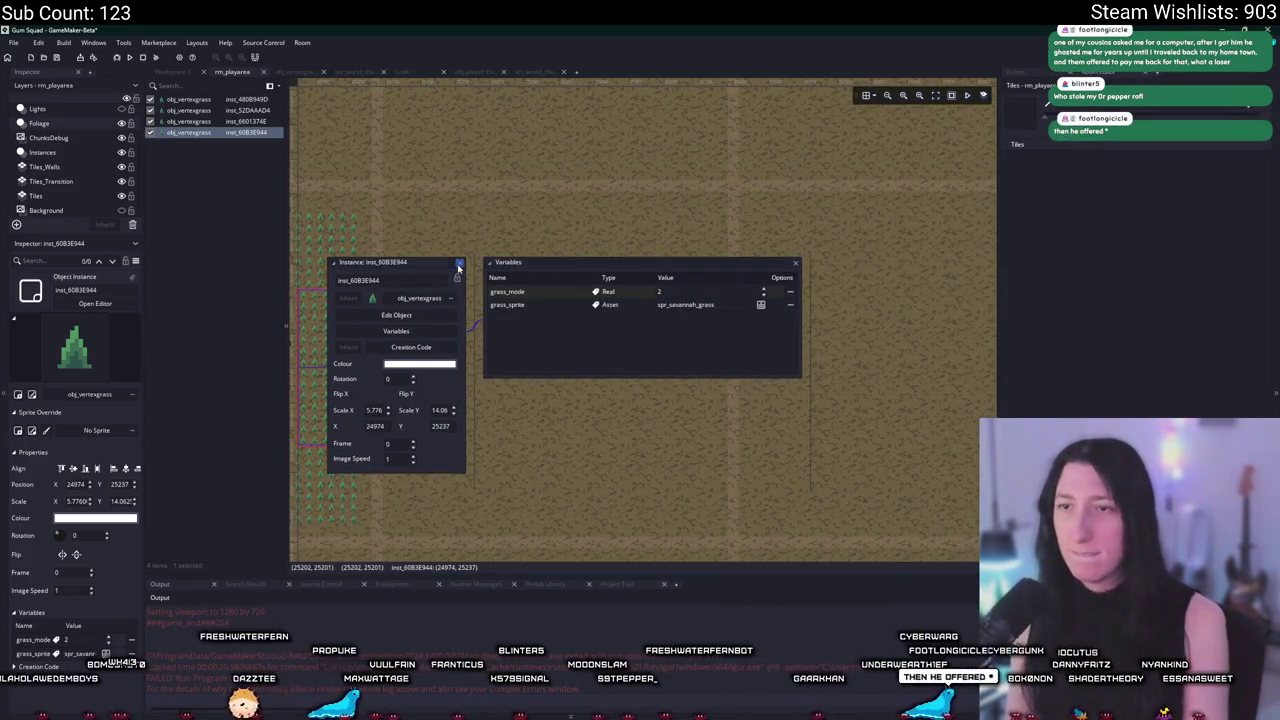
{"action": "left_click", "coordinate": [459, 264]}
Check the top and left grass strips' variables in their properties.
{"action": "double_click", "coordinate": [563, 252]}
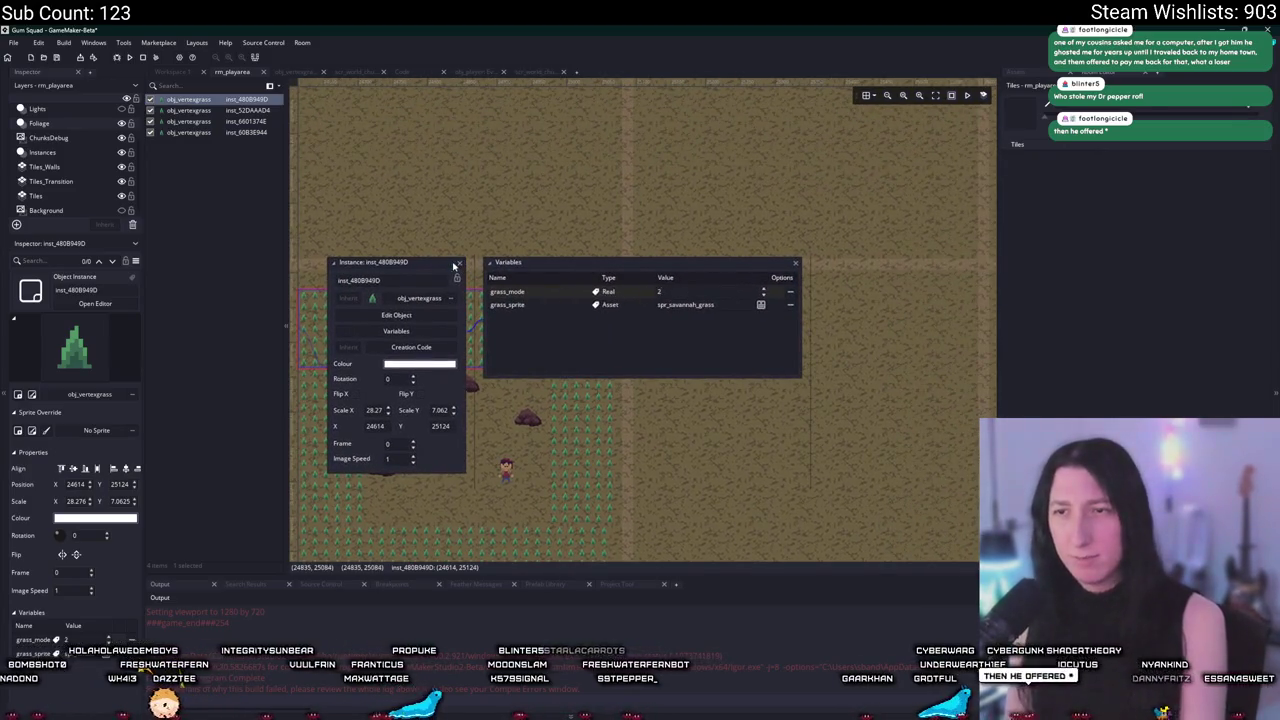
{"action": "left_click", "coordinate": [458, 264]}
{"action": "double_click", "coordinate": [543, 366]}
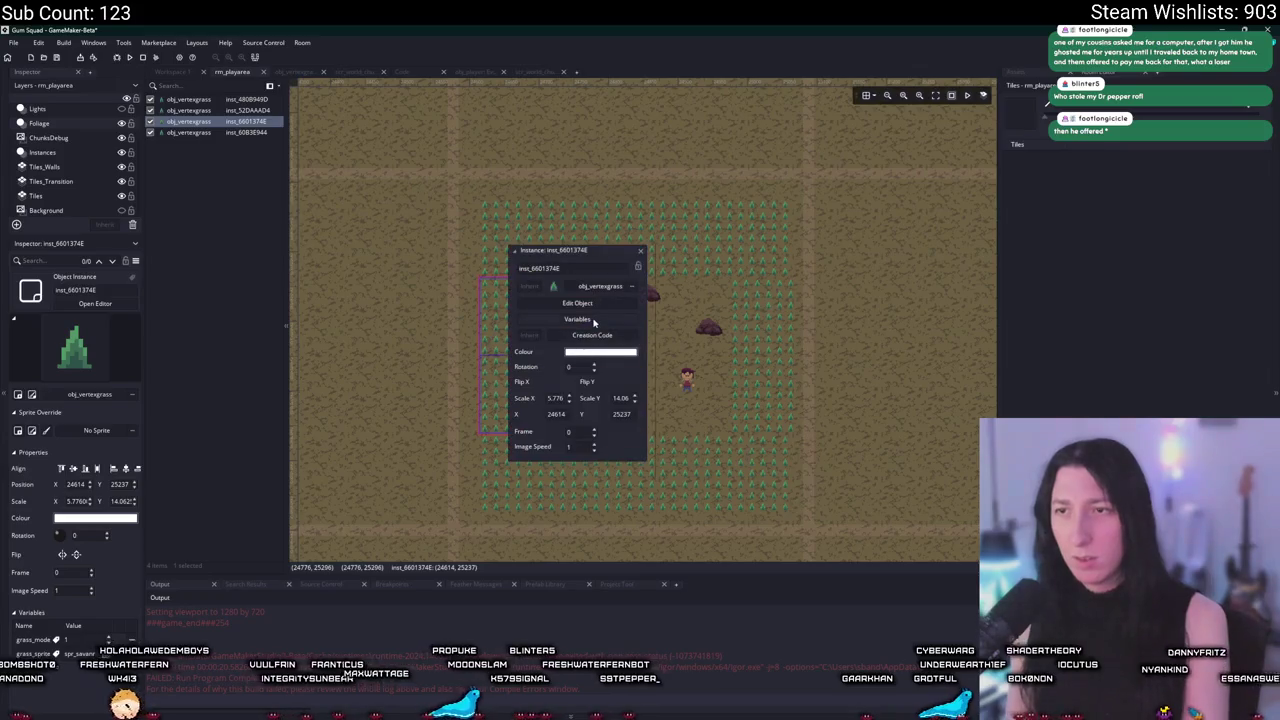
{"action": "left_click", "coordinate": [594, 320]}
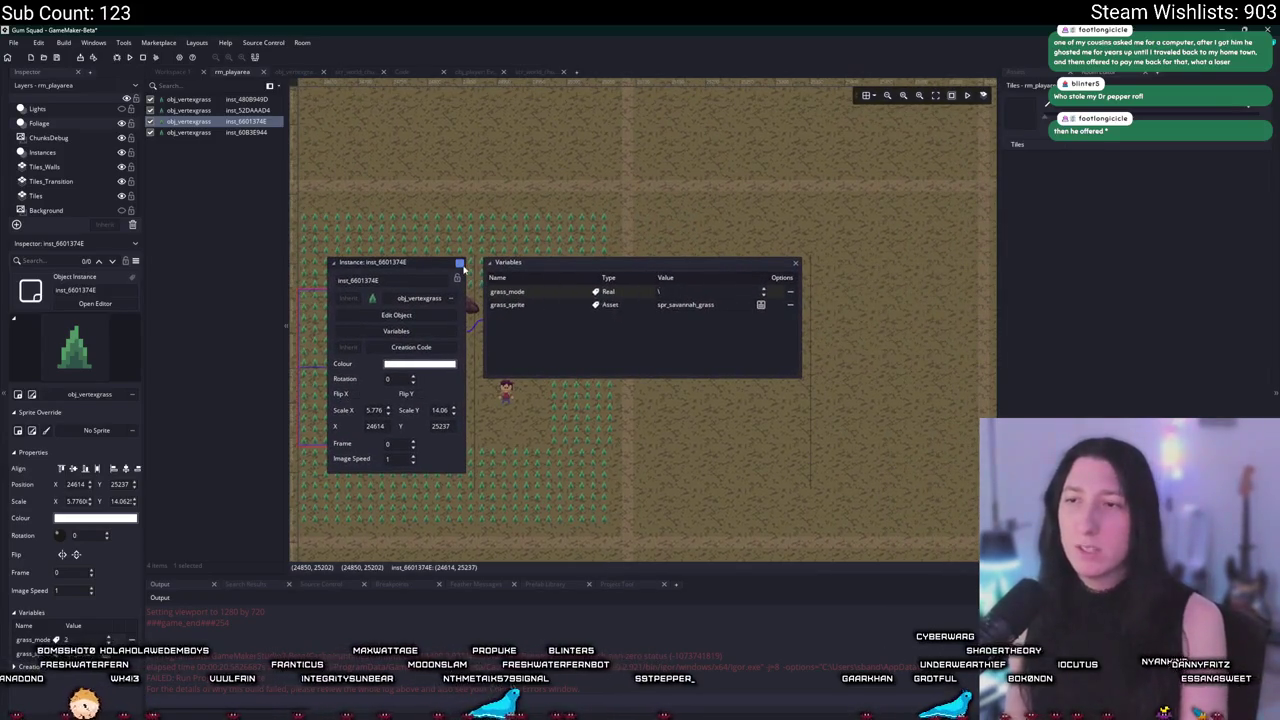
{"action": "left_click", "coordinate": [459, 264]}
Set the bottom grass strip's grass_mode to 2, then build and run the game with F5.
{"action": "double_click", "coordinate": [515, 430]}
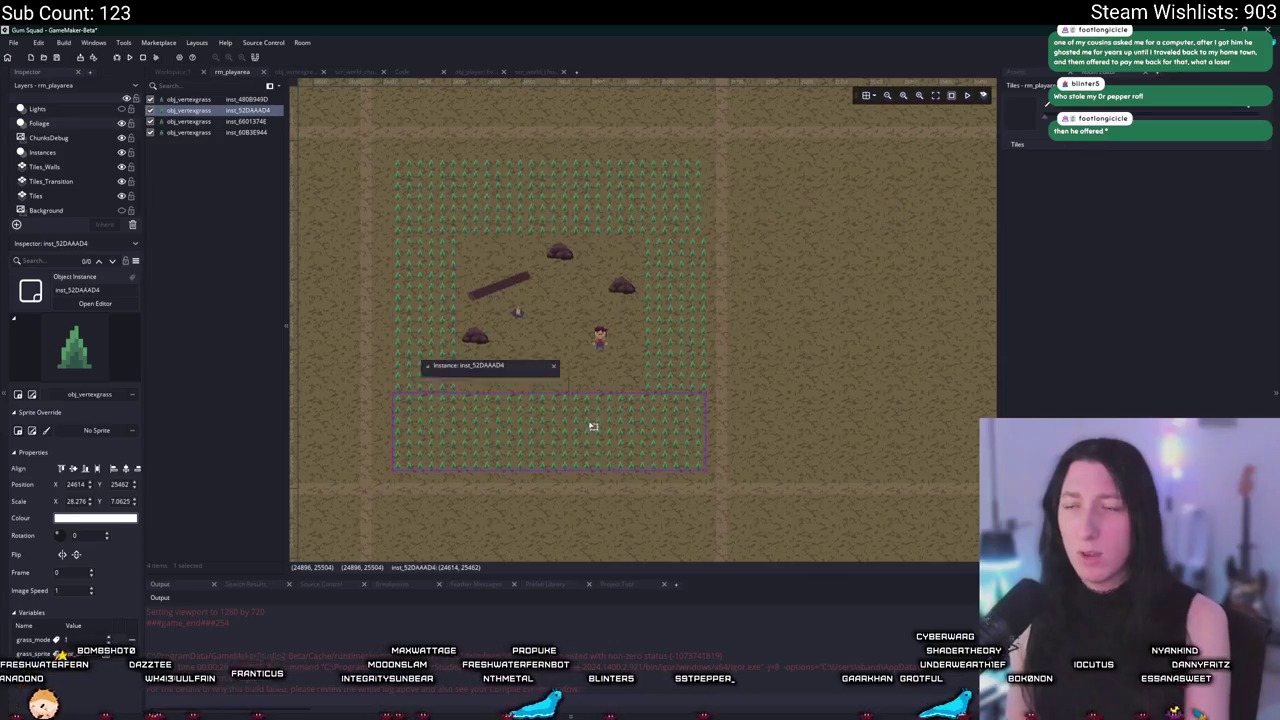
{"action": "left_click", "coordinate": [515, 430]}
{"action": "left_click", "coordinate": [660, 291]}
{"action": "type", "text": "2"}
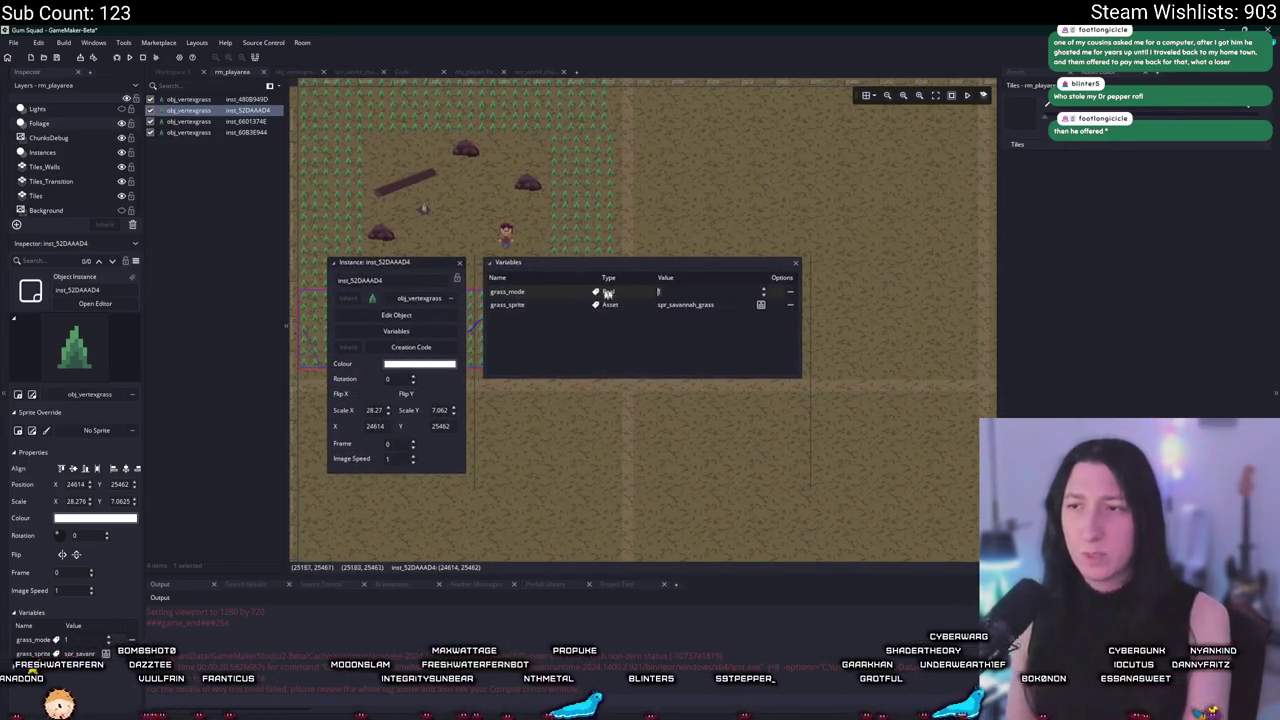
{"action": "left_click", "coordinate": [470, 220]}
{"action": "mouse_move", "coordinate": [470, 220]}
{"action": "left_mouse_down"}
{"action": "mouse_move", "coordinate": [426, 209]}
{"action": "mouse_move", "coordinate": [547, 271]}
{"action": "left_mouse_up"}
{"action": "key", "text": "F5"}
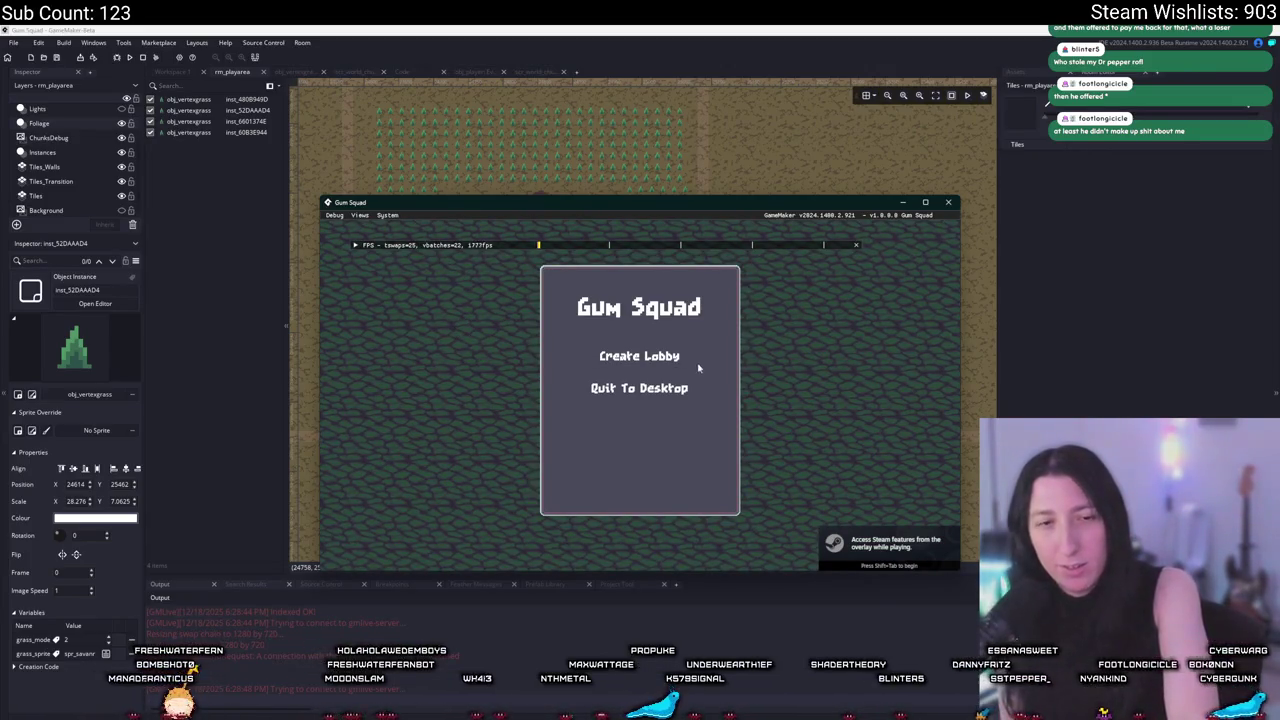
Enter a lobby, walk through the grass with WASD, then quit and select a grass instance.
{"action": "left_click", "coordinate": [641, 355]}
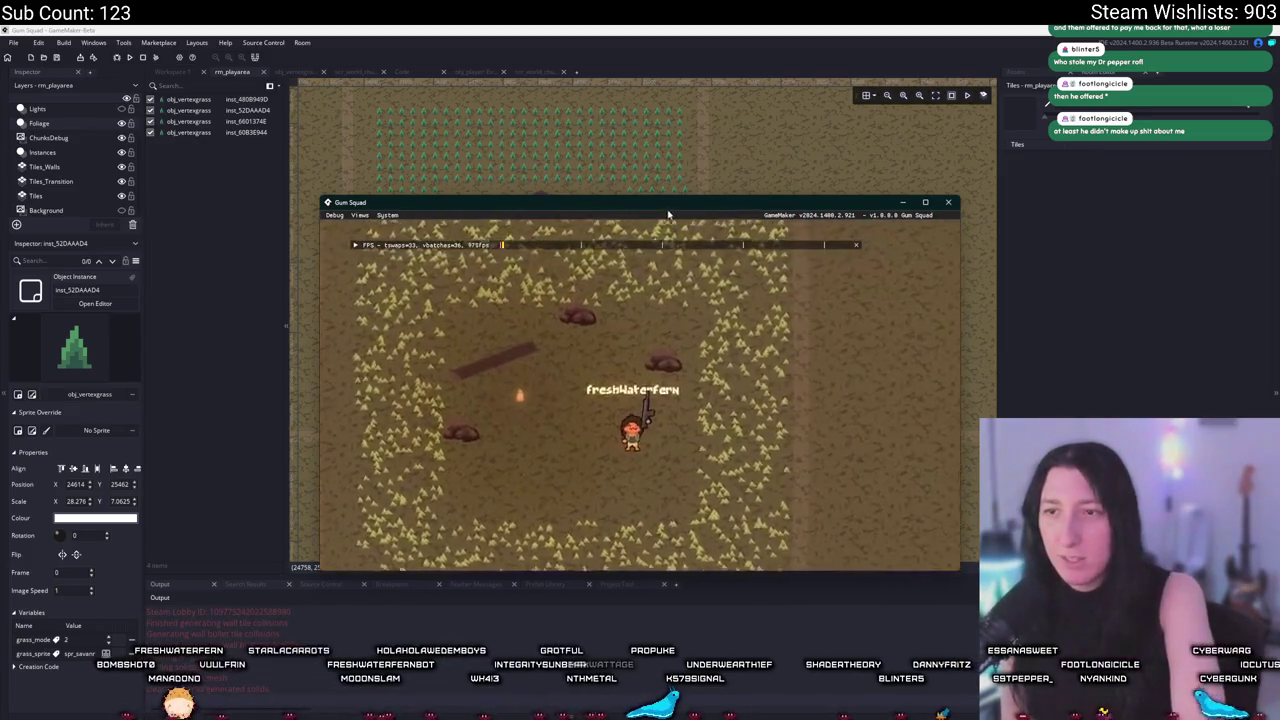
{"action": "mouse_move", "coordinate": [672, 208]}
{"action": "left_mouse_down"}
{"action": "mouse_move", "coordinate": [622, 30]}
{"action": "mouse_move", "coordinate": [620, 563]}
{"action": "mouse_move", "coordinate": [722, 40]}
{"action": "left_mouse_up"}
{"action": "key", "text": "w"}
{"action": "key", "text": "a"}
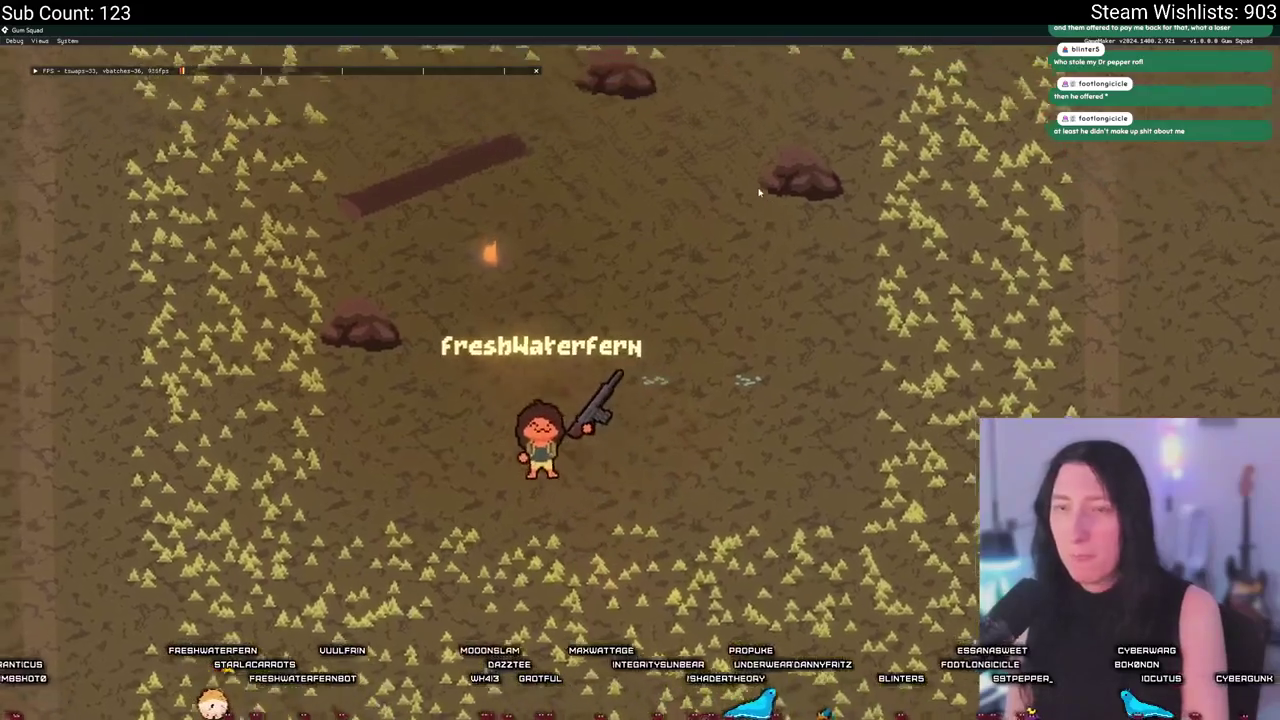
{"action": "key", "text": "w"}
{"action": "key", "text": "d"}
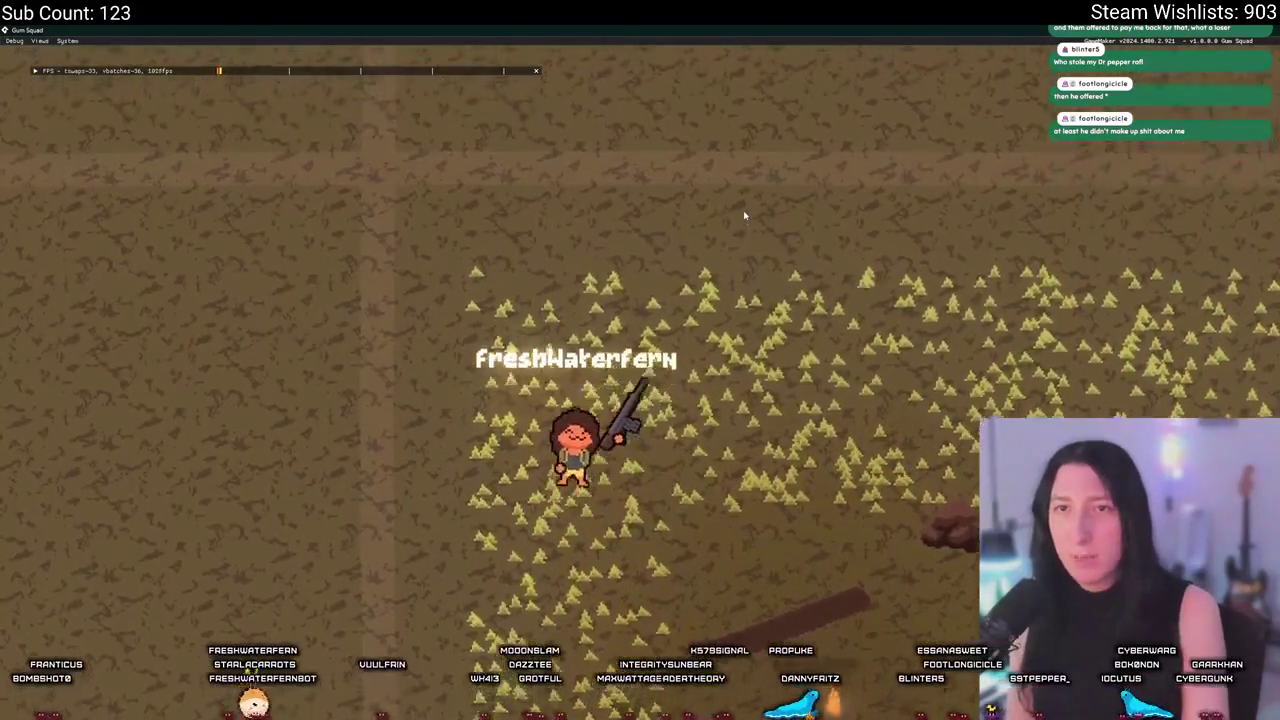
{"action": "key", "text": "s"}
{"action": "key", "text": "d"}
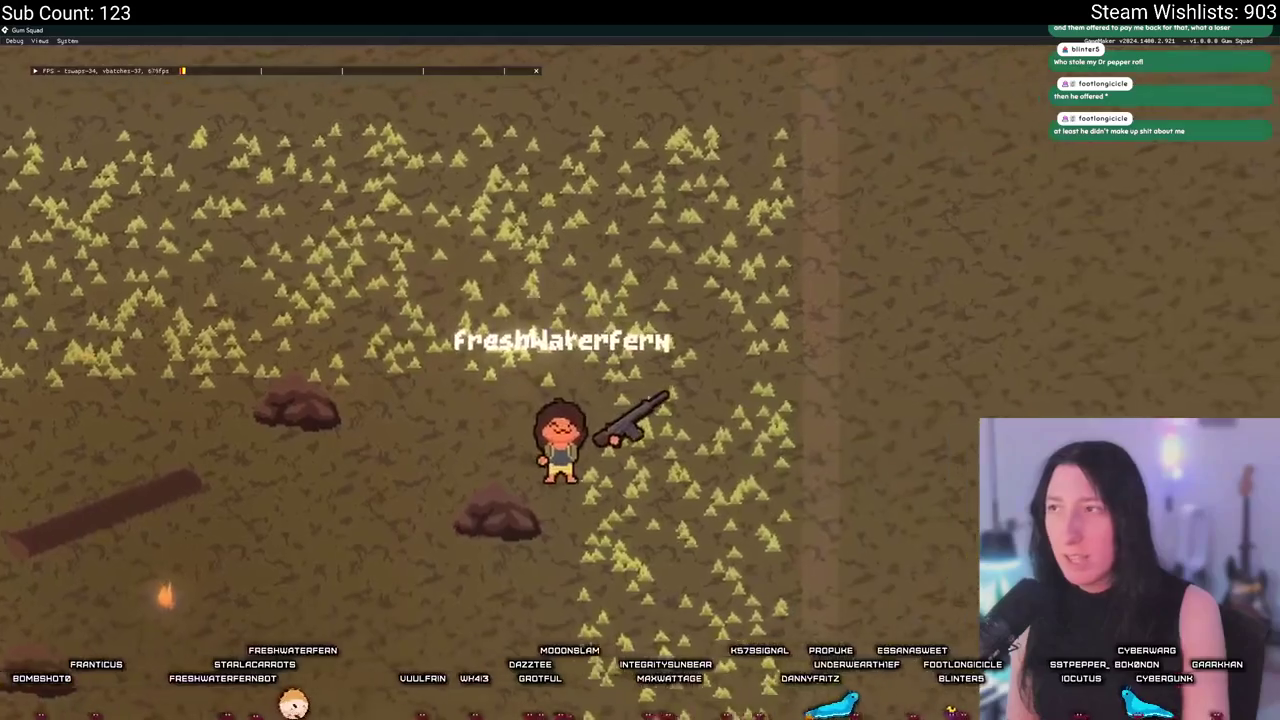
{"action": "key", "text": "Escape"}
{"action": "left_click", "coordinate": [414, 274]}
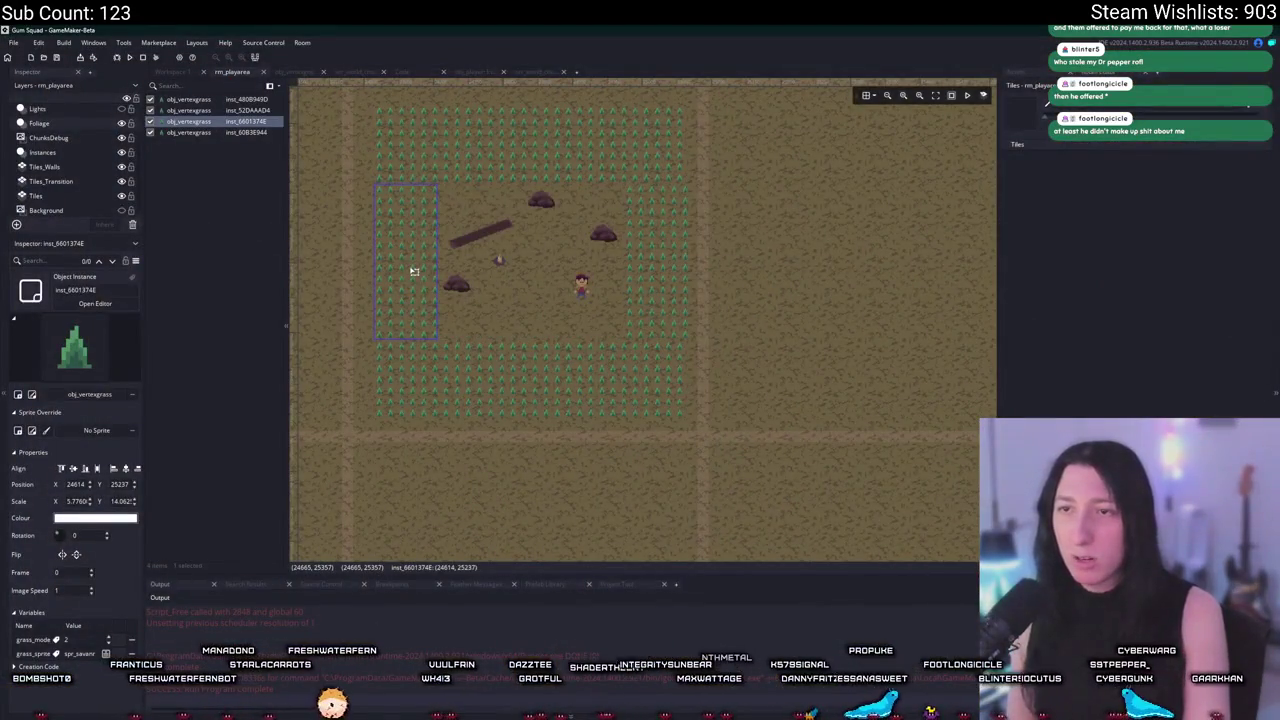
Alt-drag four copies of the grass patch across the clearing, then run the game with F5.
{"action": "left_click", "coordinate": [466, 275]}
{"action": "left_click_drag", "start_coordinate": [466, 275], "coordinate": [450, 342]}
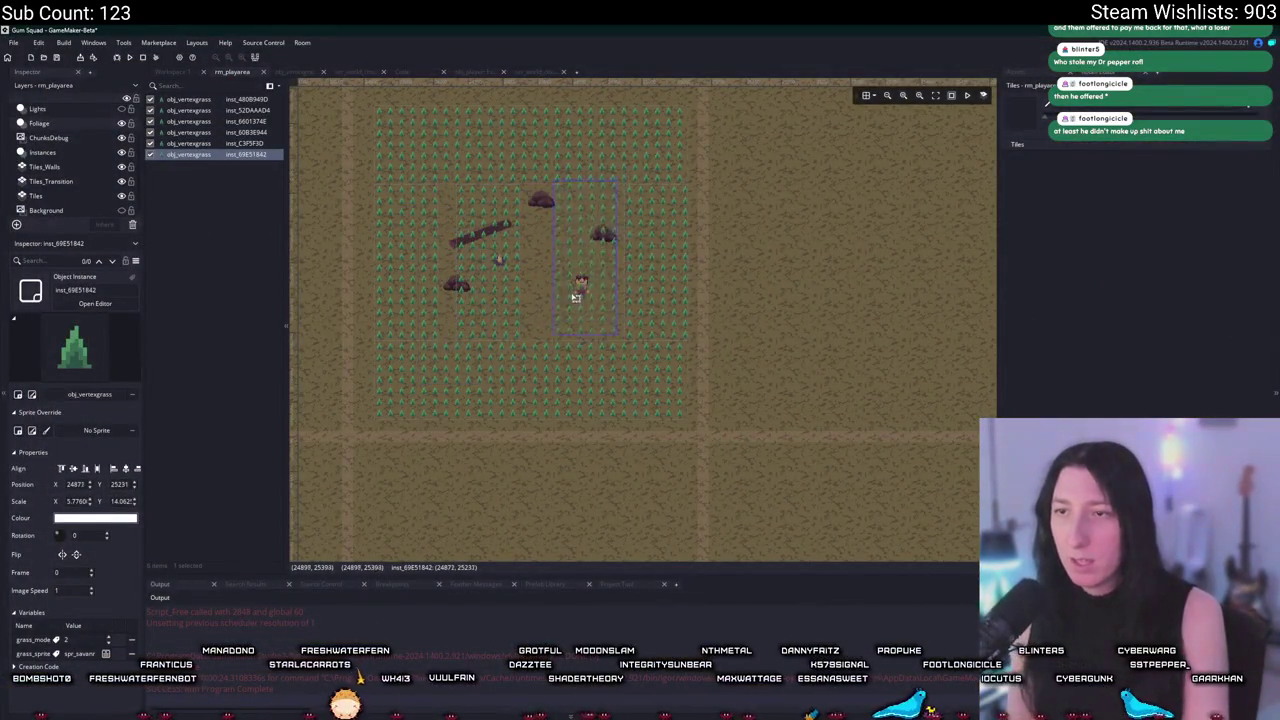
{"action": "left_click_drag", "start_coordinate": [576, 297], "coordinate": [498, 318]}
{"action": "left_click_drag", "start_coordinate": [555, 262], "coordinate": [503, 276]}
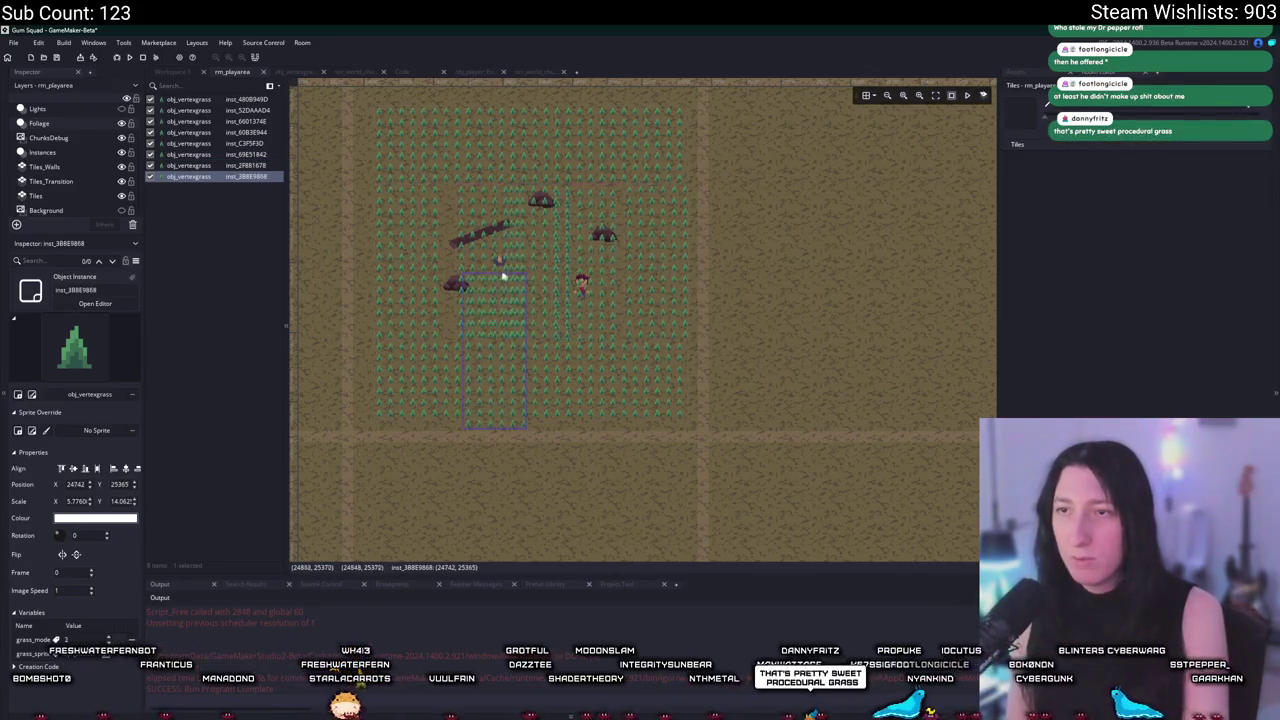
{"action": "left_click_drag", "start_coordinate": [489, 185], "coordinate": [551, 293]}
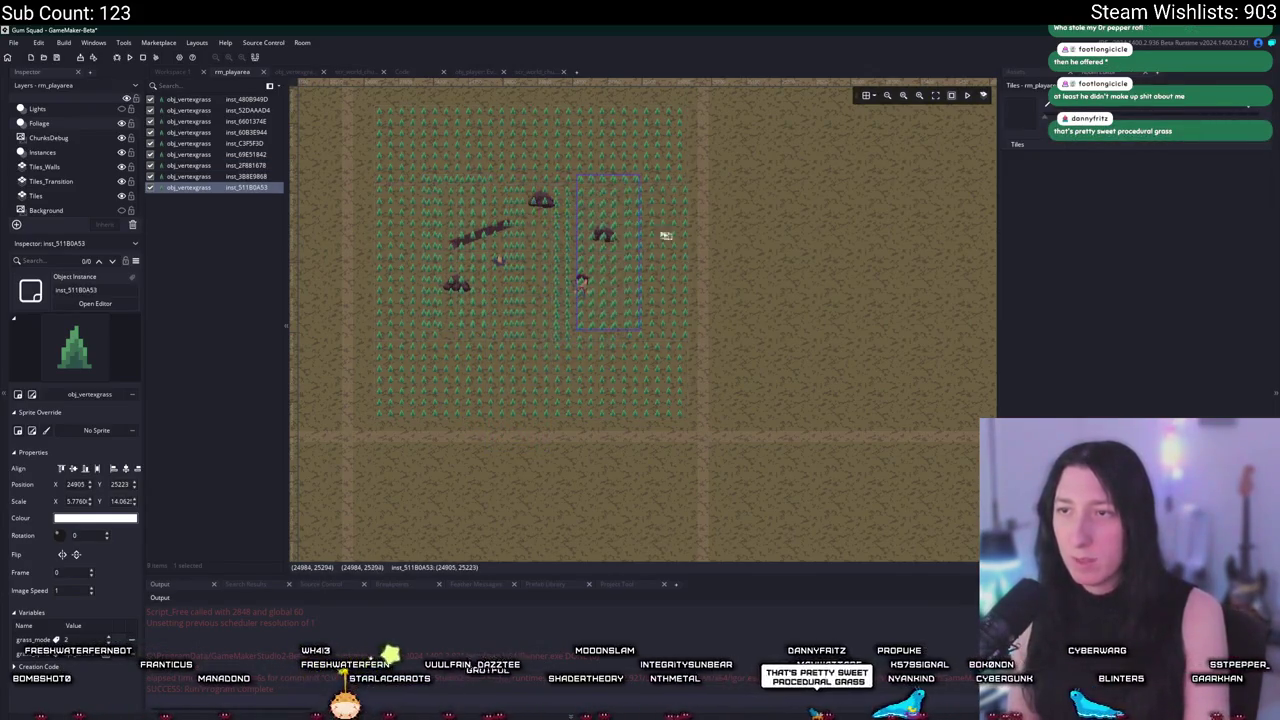
{"action": "left_click", "coordinate": [793, 259]}
{"action": "key", "text": "F5"}
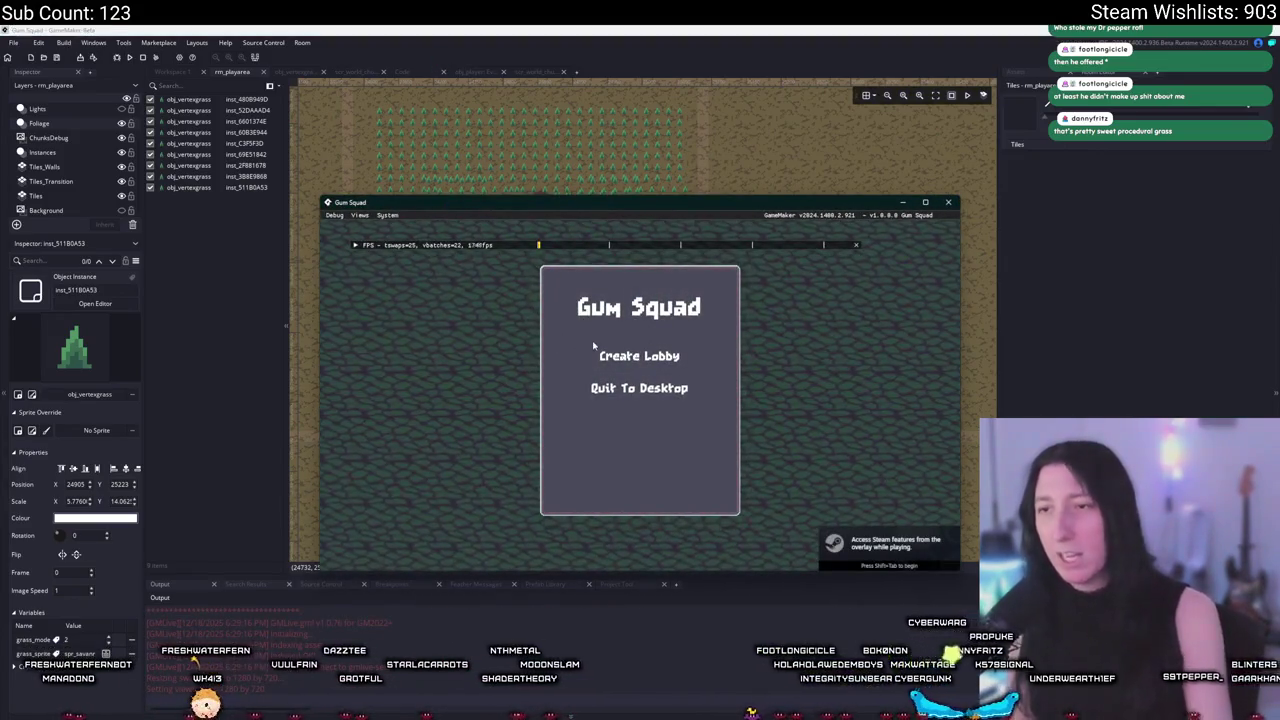
In a maximised lobby, walk left onto bare dirt and back across the grass, then close the game.
{"action": "left_click", "coordinate": [598, 352]}
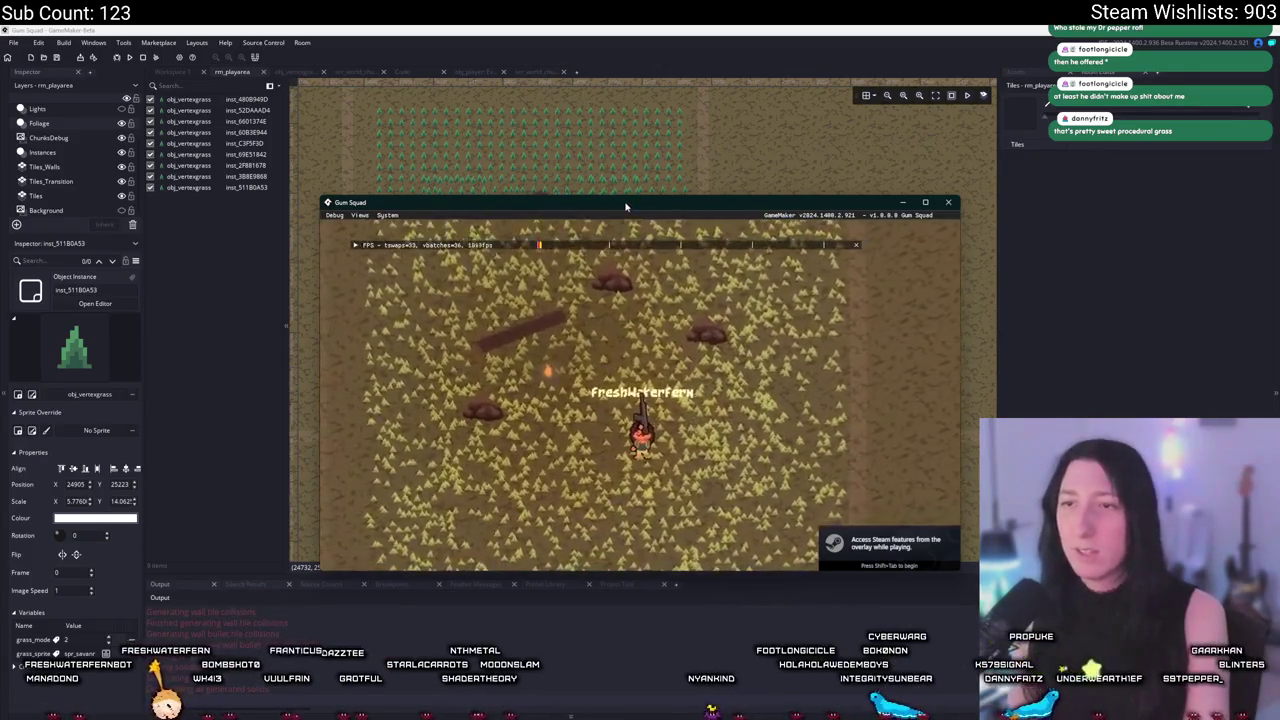
{"action": "double_click", "coordinate": [625, 206]}
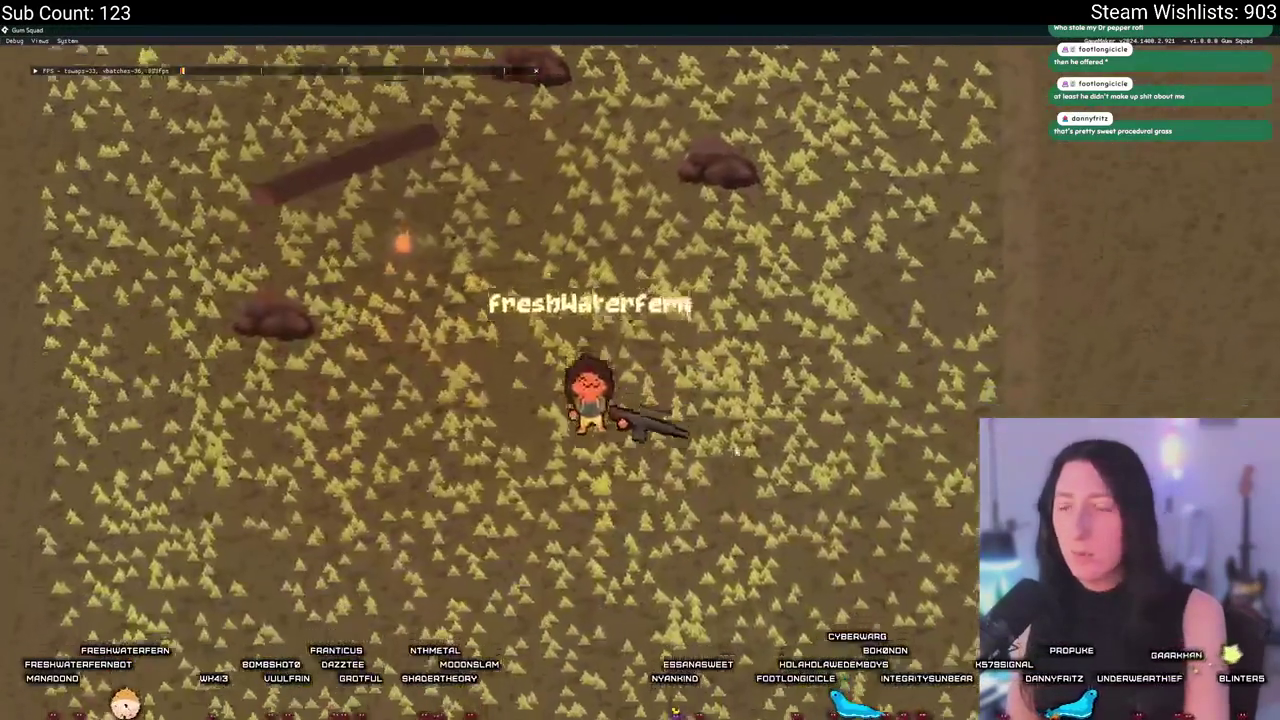
{"action": "key", "text": "a"}
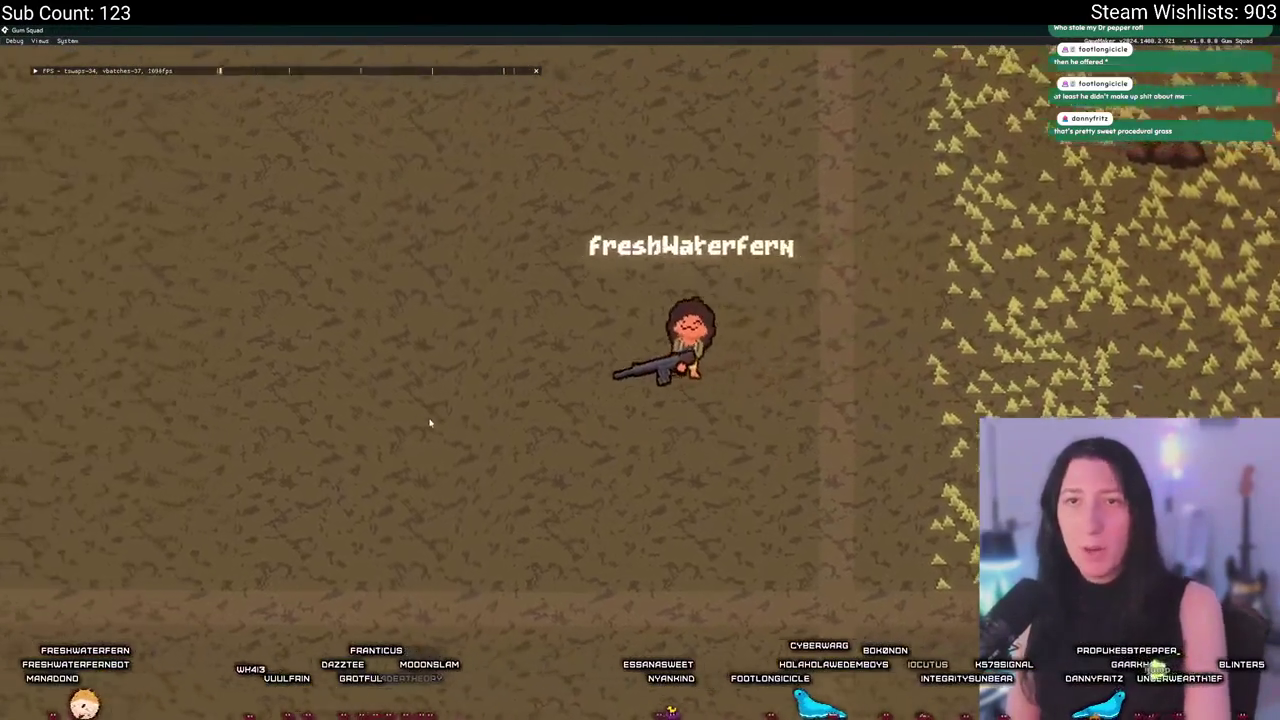
{"action": "key", "text": "a"}
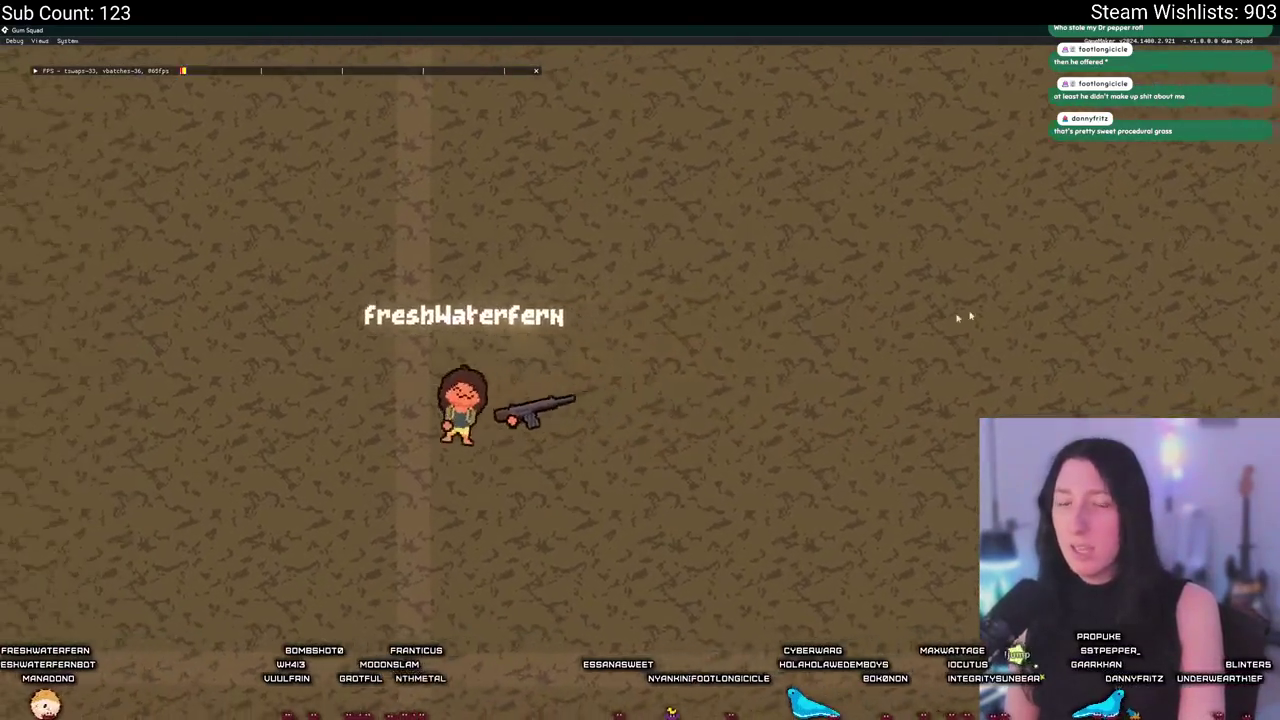
{"action": "key", "text": "a"}
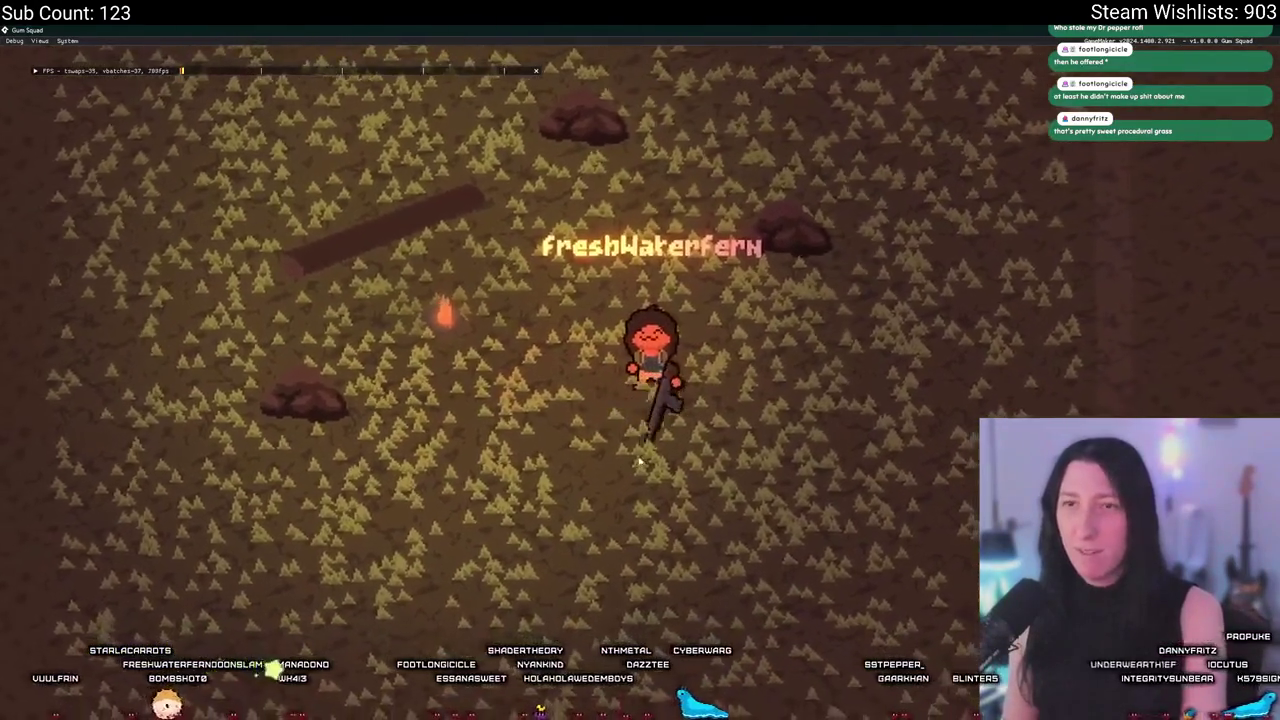
{"action": "key", "text": "w"}
{"action": "key", "text": "d"}
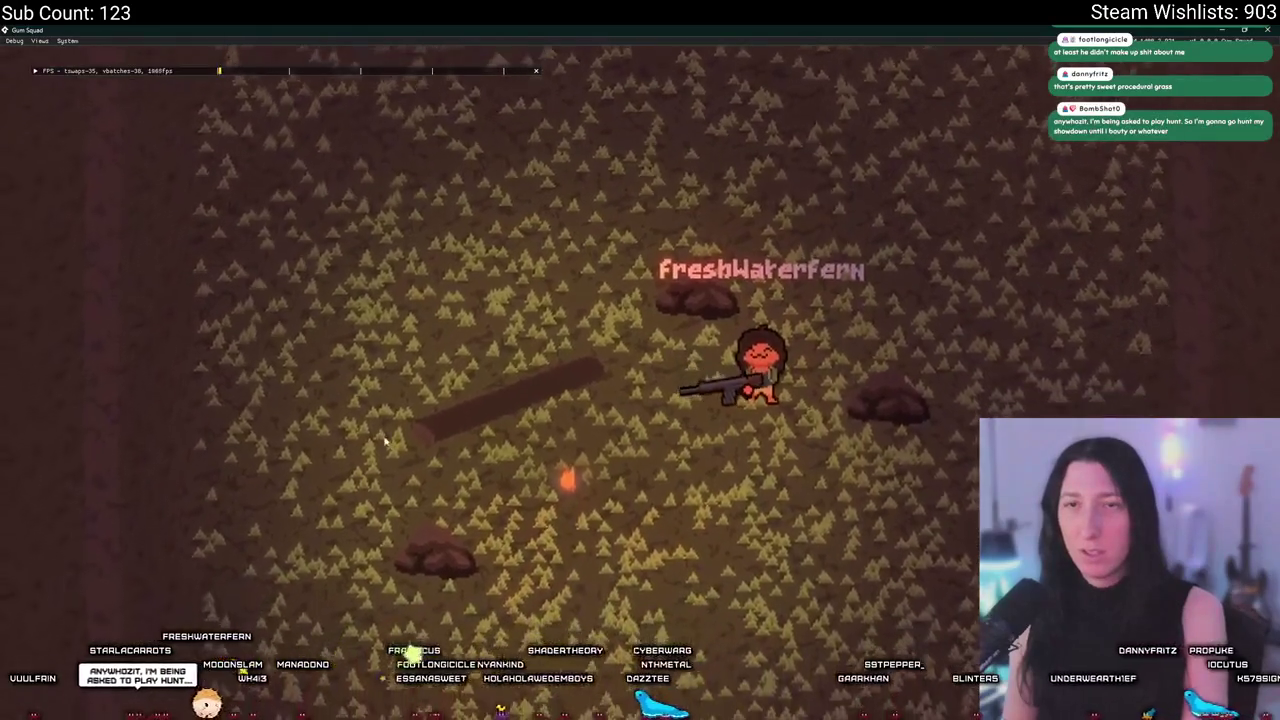
{"action": "key", "text": "s"}
{"action": "key", "text": "a"}
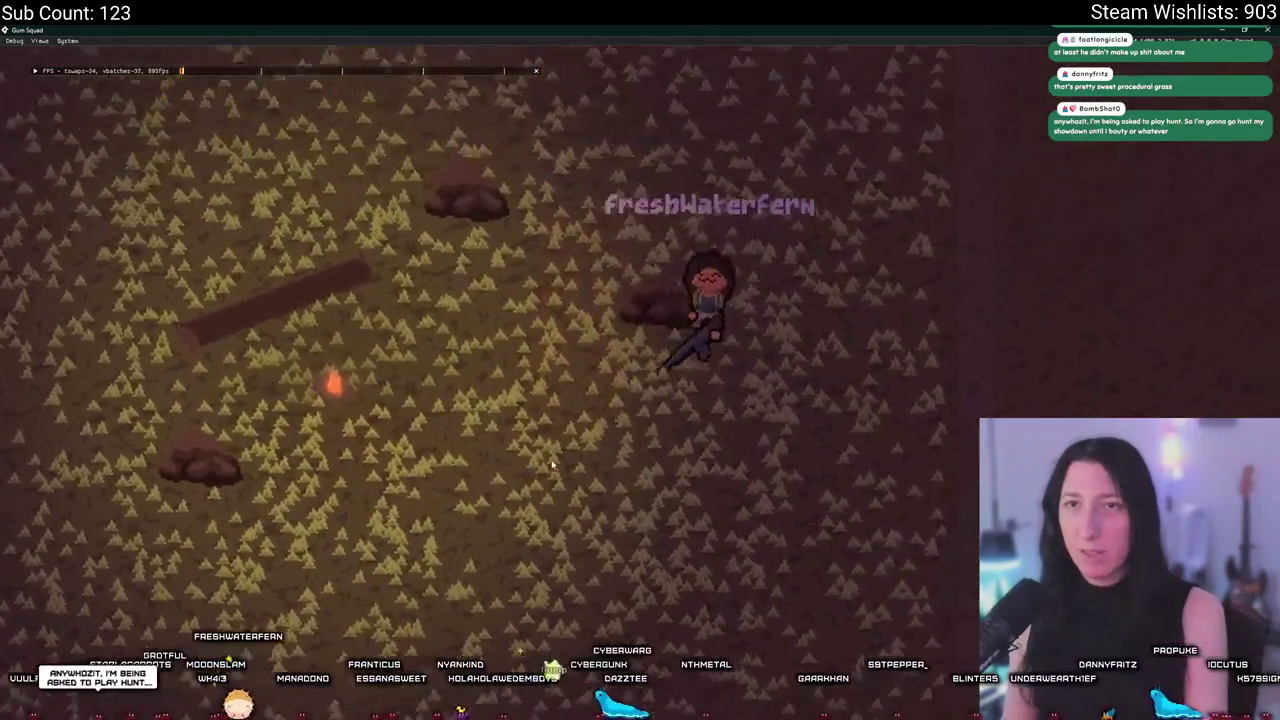
{"action": "key", "text": "a"}
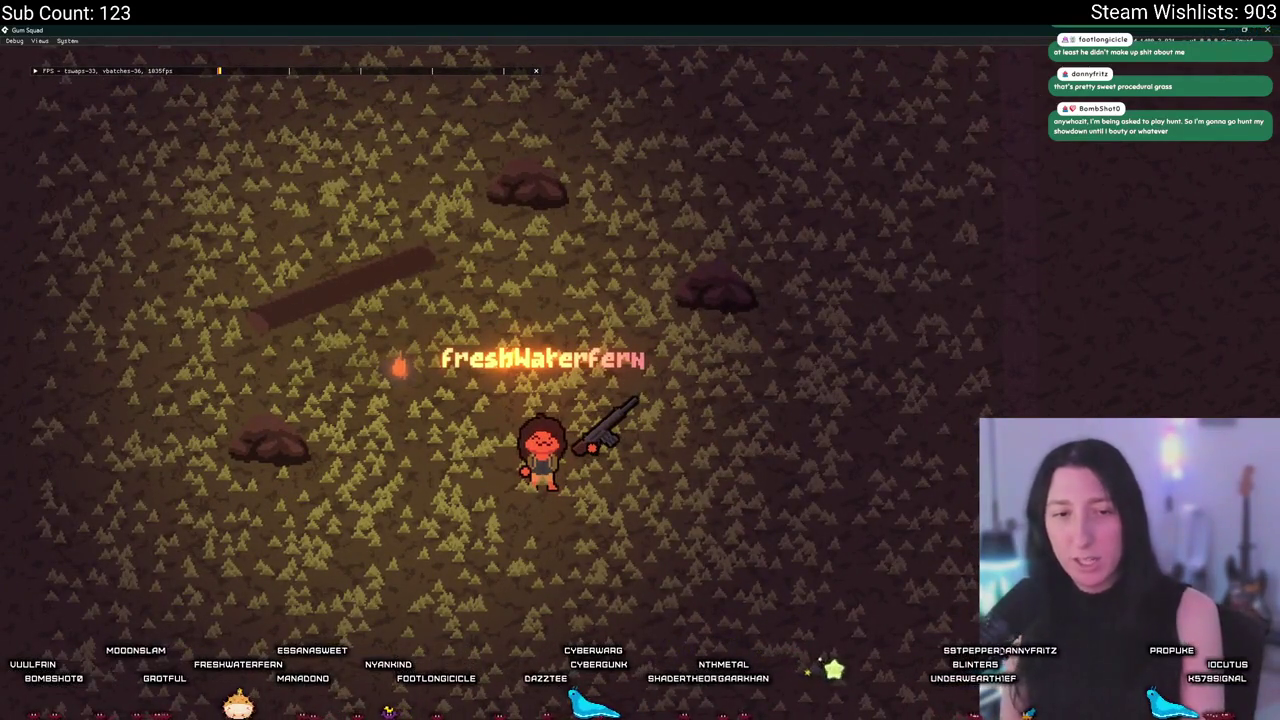
{"action": "left_click", "coordinate": [1267, 29]}
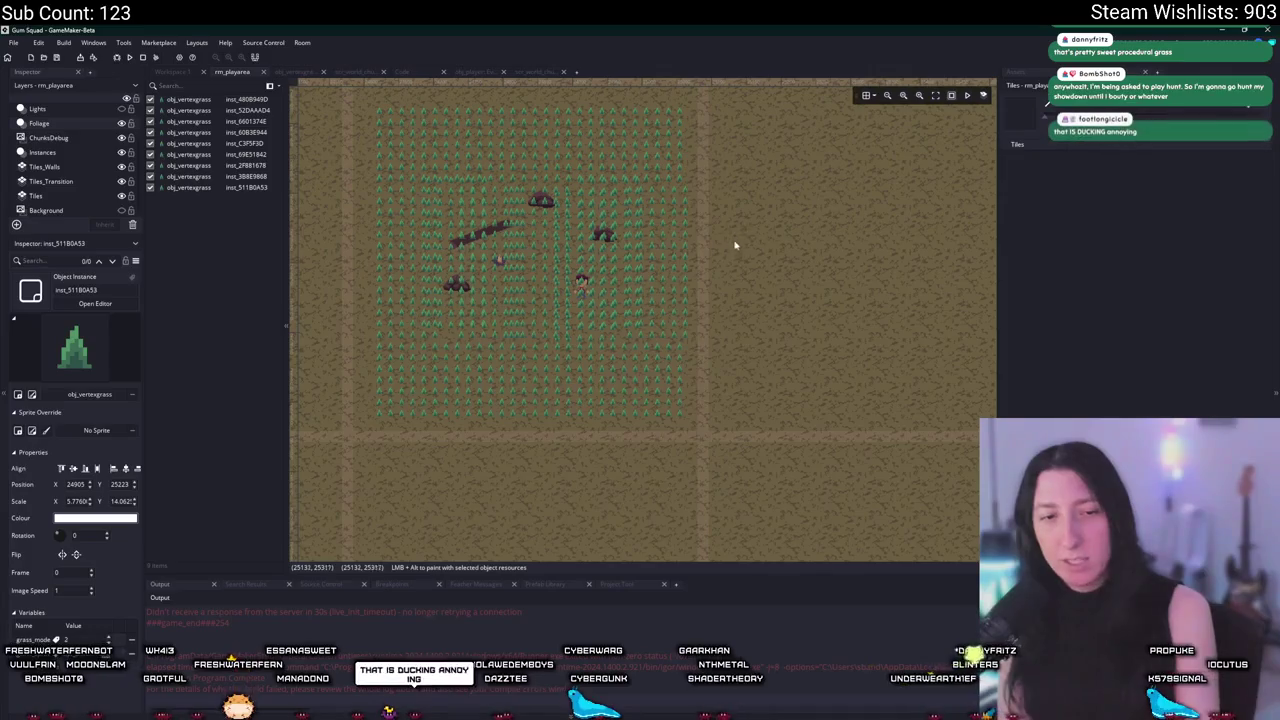
Delete four grass instances and the upper patch, then stretch the remaining patch to cover the clearing.
{"action": "scroll", "coordinate": [714, 269], "scroll_direction": "down", "scroll_amount": 5}
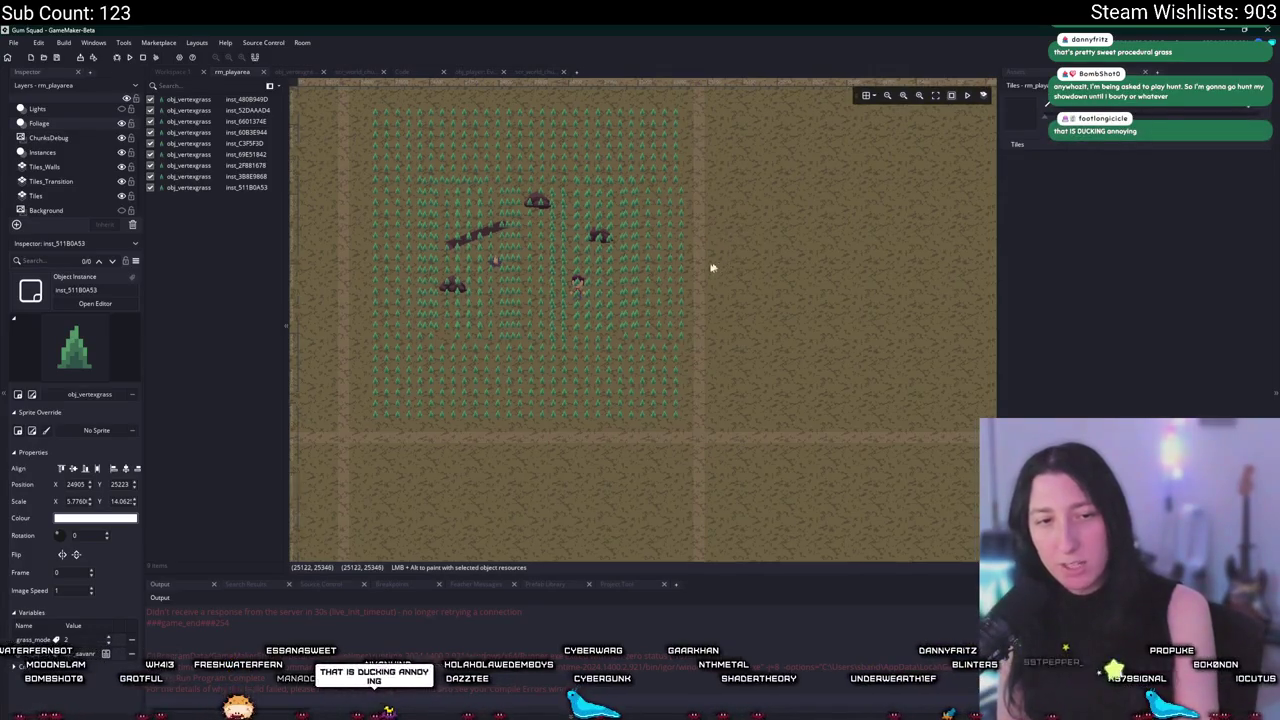
{"action": "scroll", "coordinate": [585, 263], "scroll_direction": "up", "scroll_amount": 1}
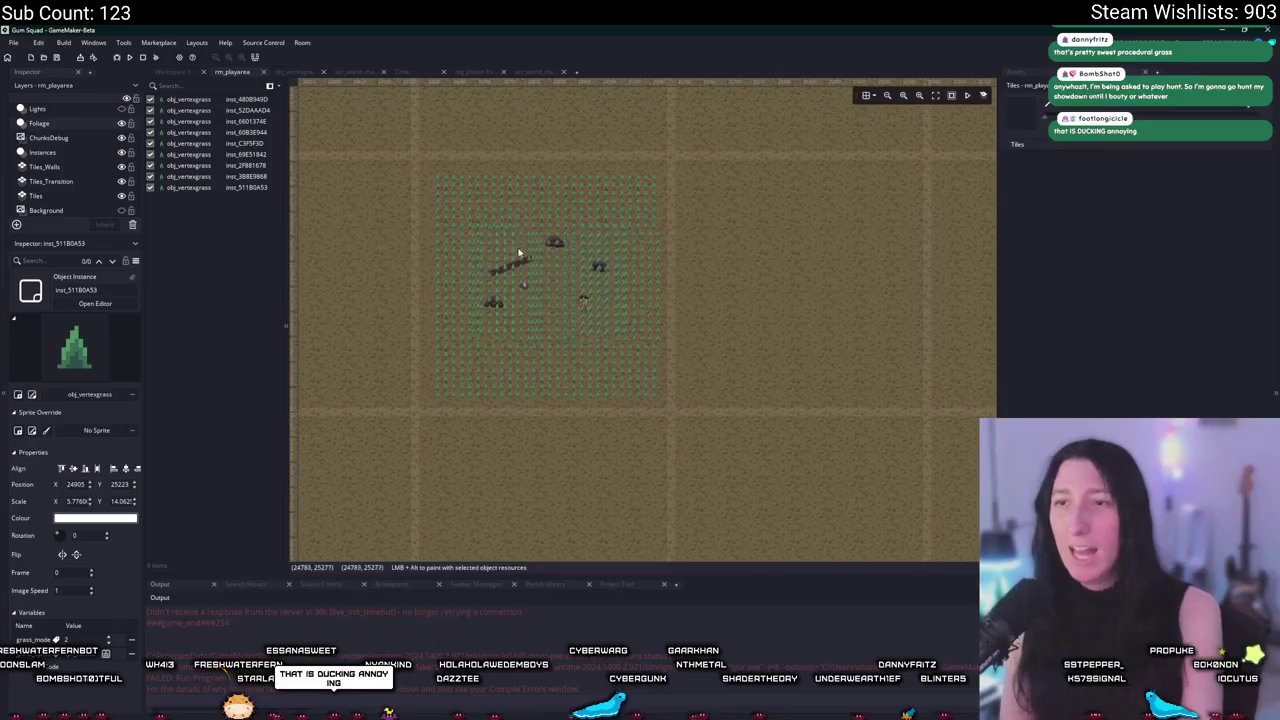
{"action": "left_click_drag", "start_coordinate": [564, 254], "coordinate": [570, 266]}
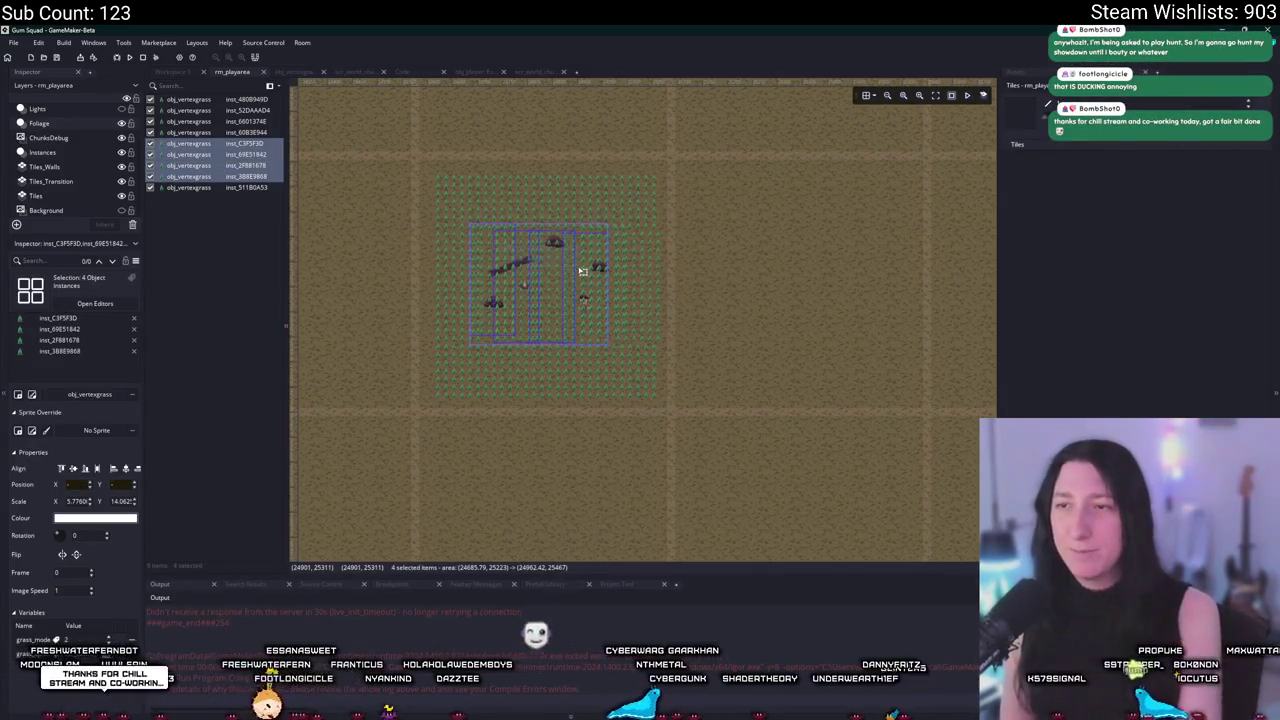
{"action": "key", "text": "Delete"}
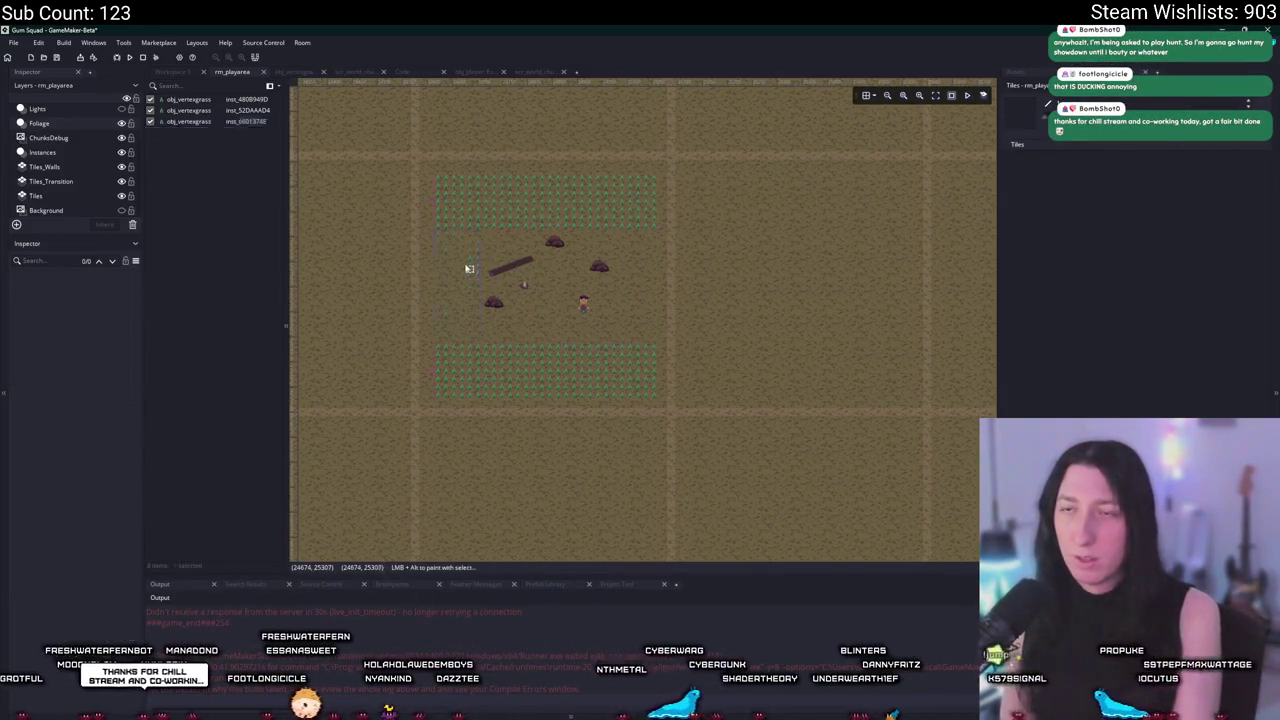
{"action": "left_click", "coordinate": [469, 268]}
{"action": "key", "text": "Delete"}
{"action": "left_click", "coordinate": [533, 367]}
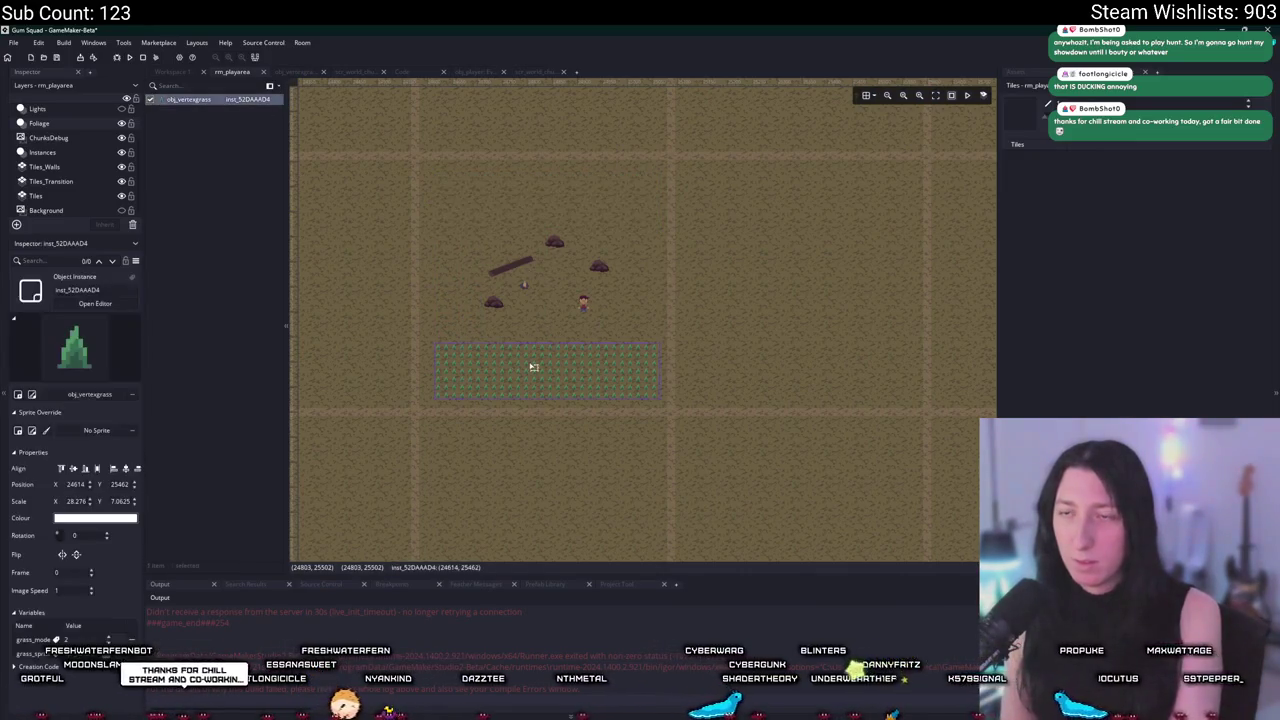
{"action": "left_click_drag", "start_coordinate": [563, 344], "coordinate": [575, 239]}
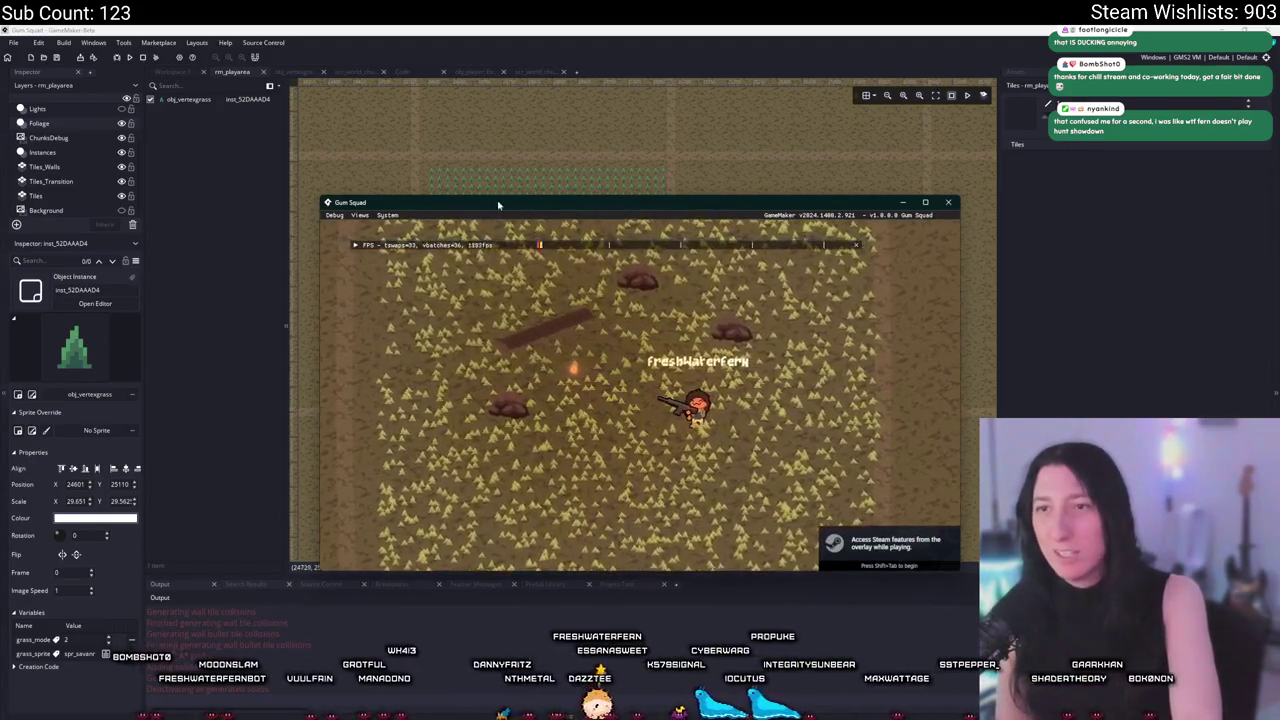
Maximise the game, walk the character around the grass field with WASD, then quit with Escape.
{"action": "double_click", "coordinate": [498, 204]}
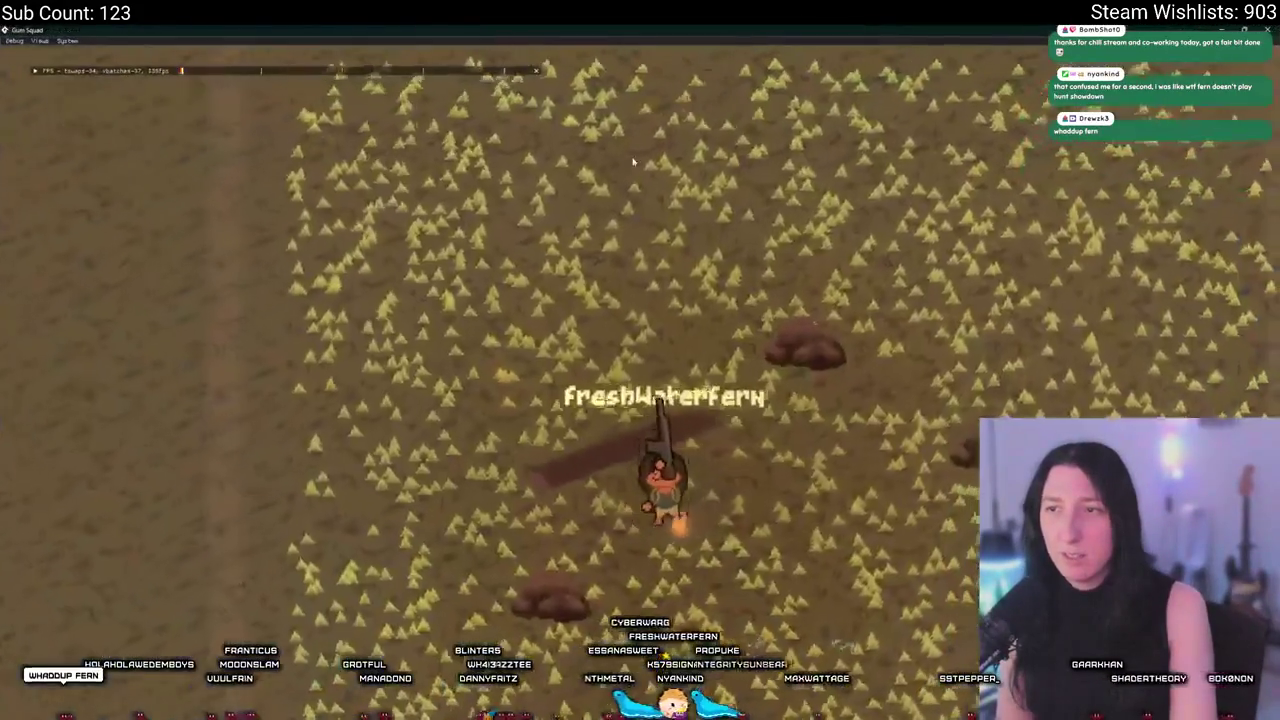
{"action": "key", "text": "w"}
{"action": "key", "text": "a"}
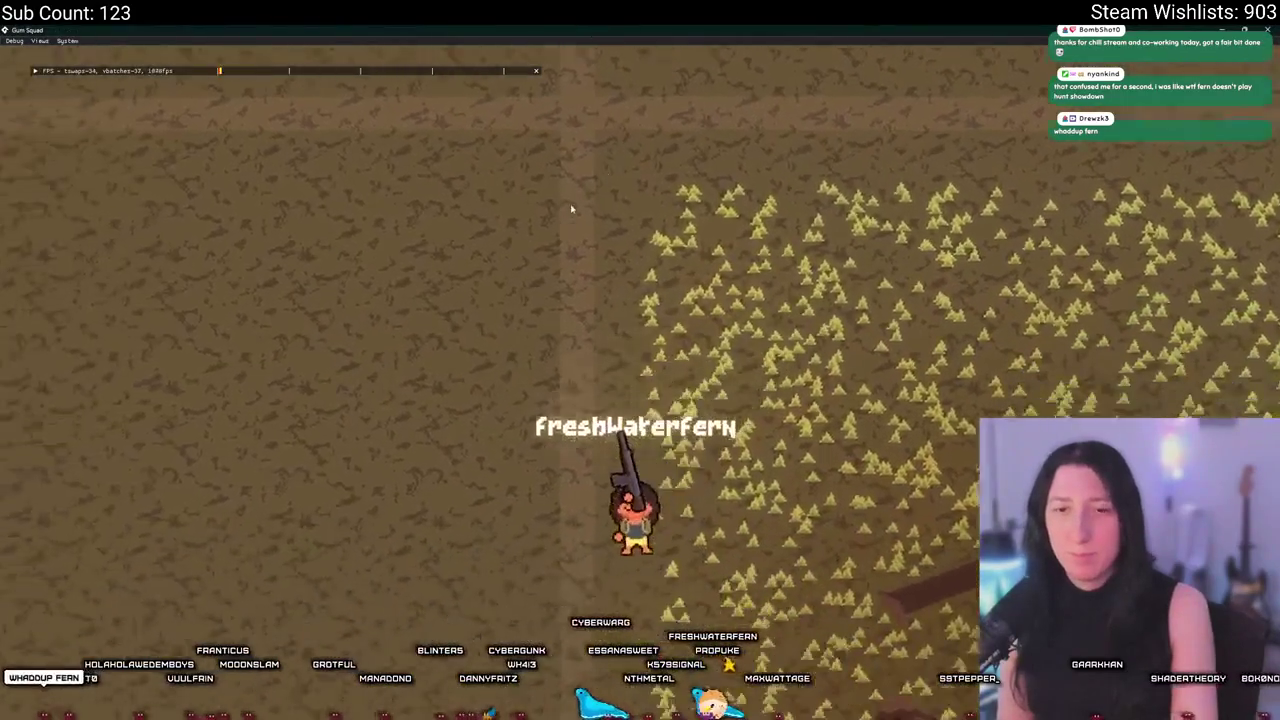
{"action": "key", "text": "d"}
{"action": "key", "text": "s"}
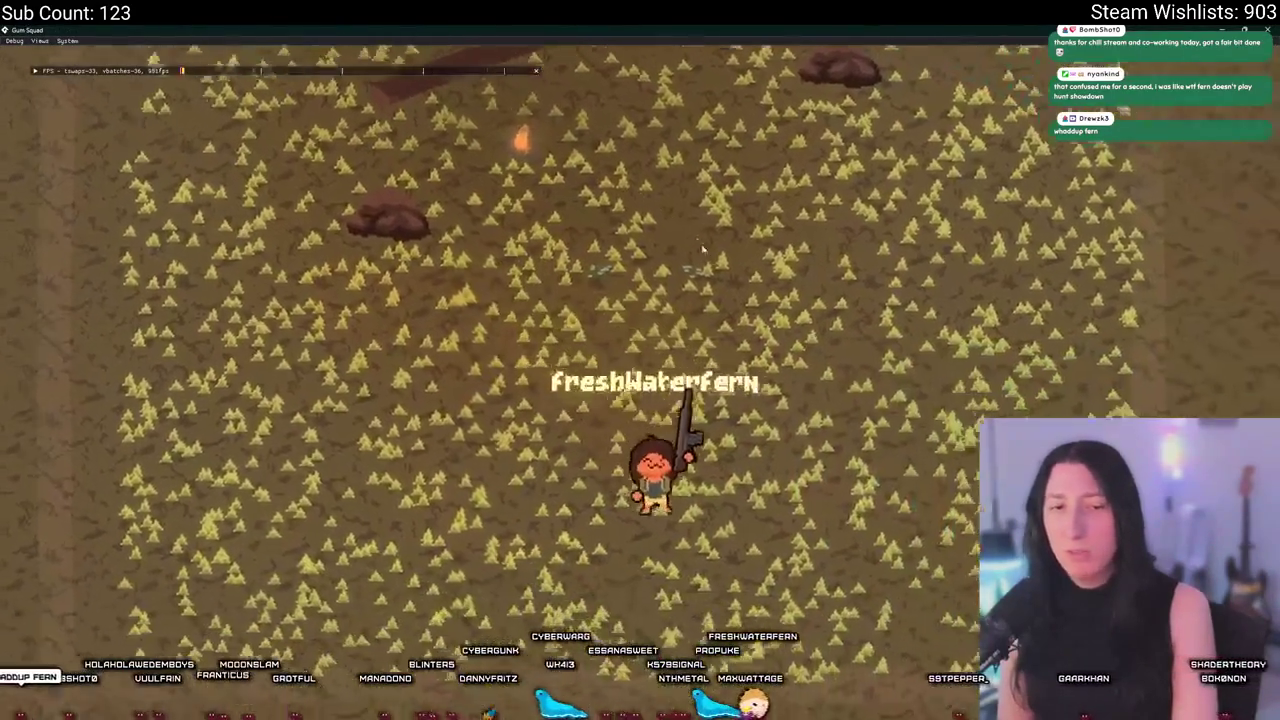
{"action": "key", "text": "d"}
{"action": "key", "text": "w"}
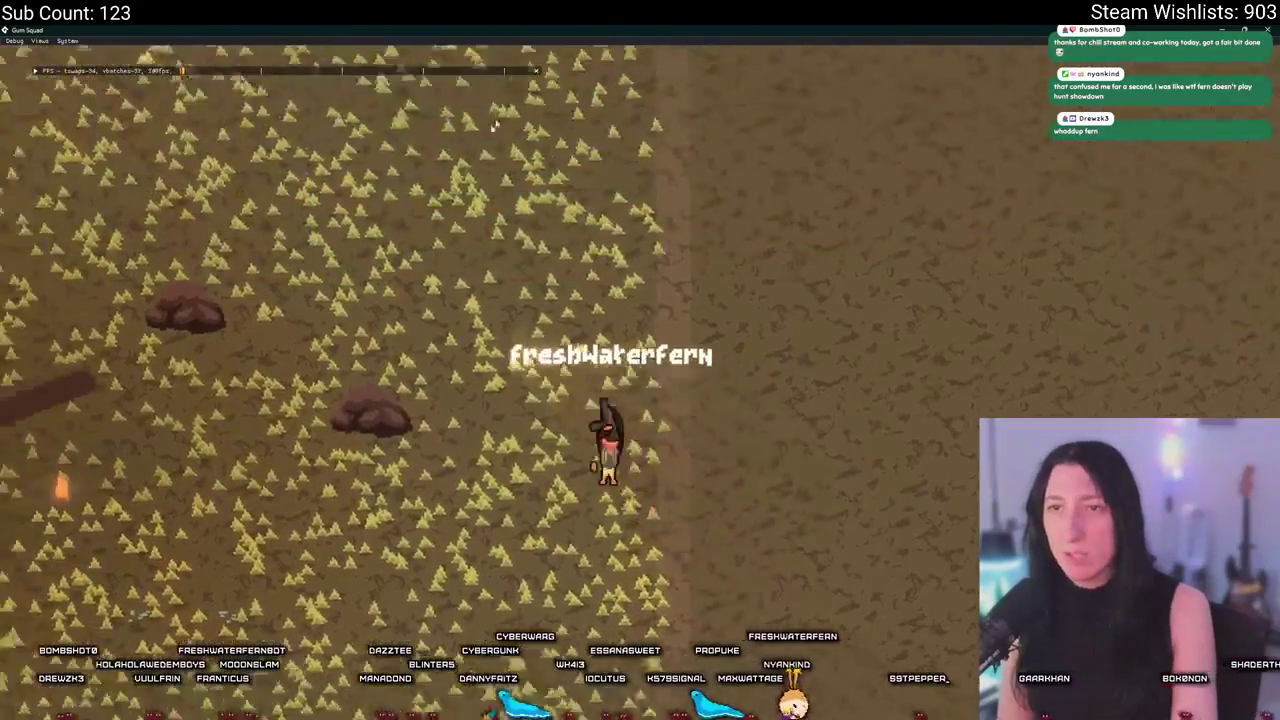
{"action": "key", "text": "a"}
{"action": "key", "text": "w"}
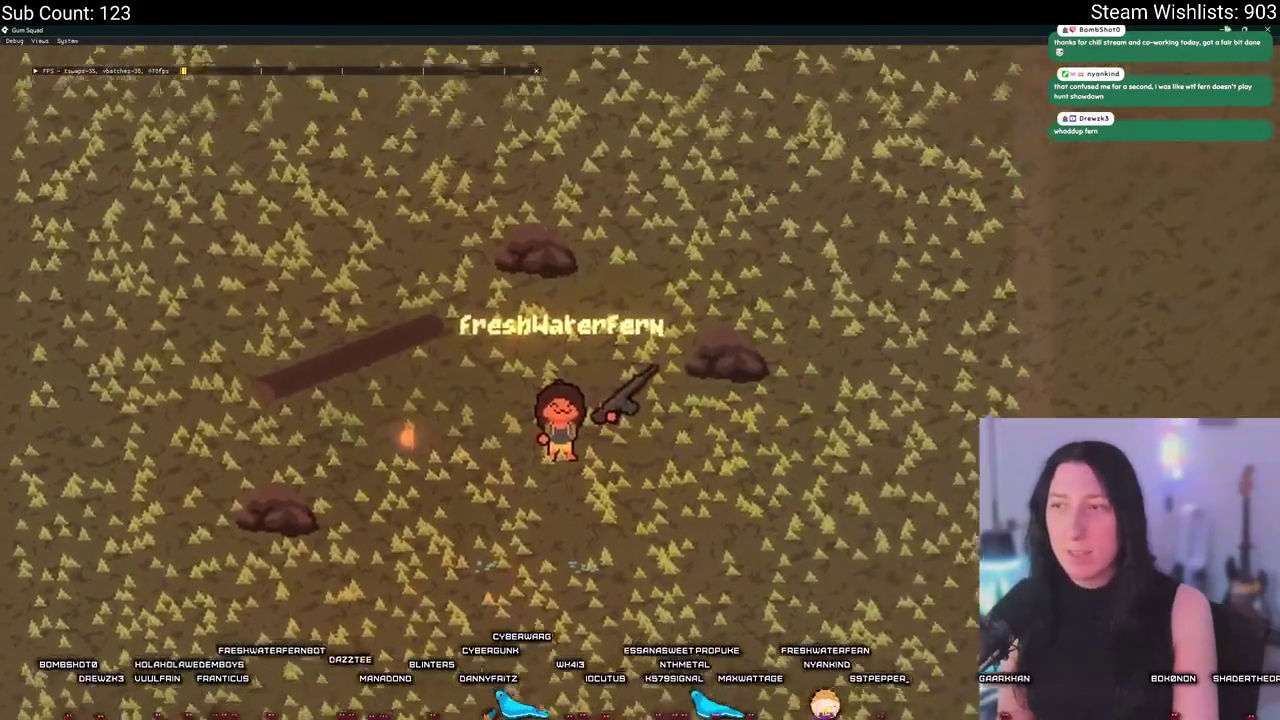
{"action": "key", "text": "Escape"}
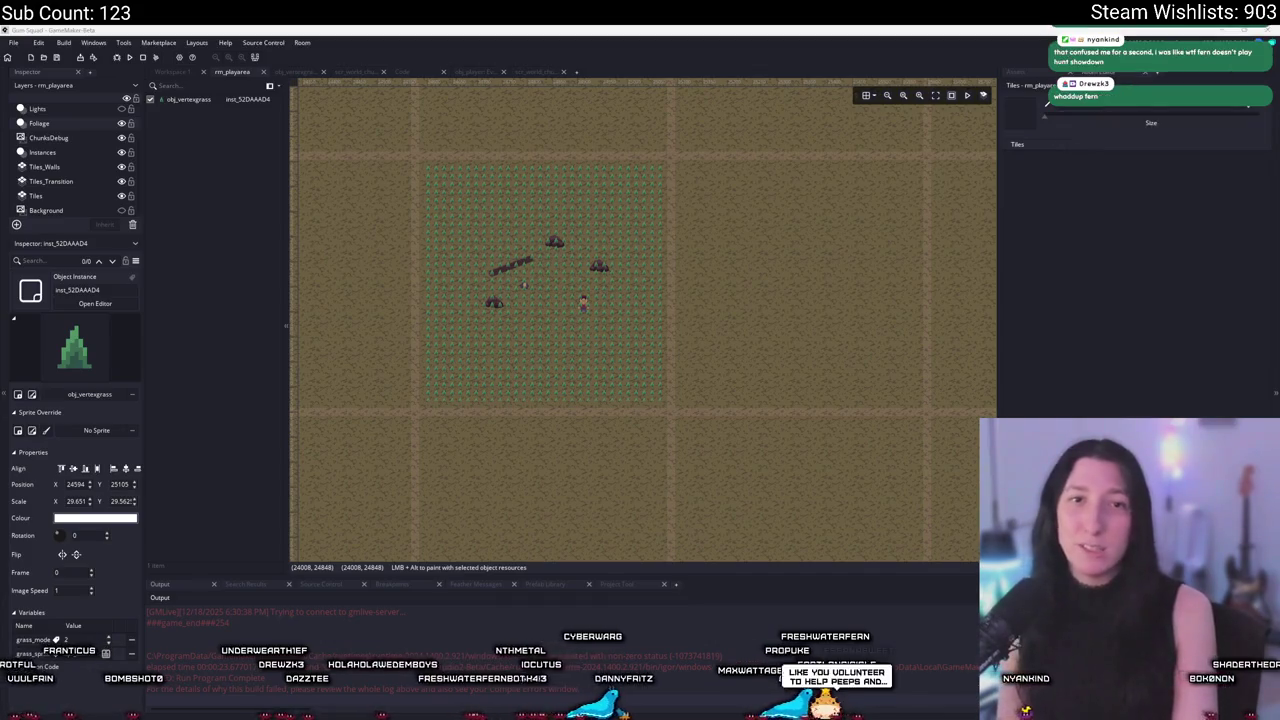
Switch with Alt+Tab to the web browser showing the Twitch home page.
{"action": "key", "text": "alt+Tab"}
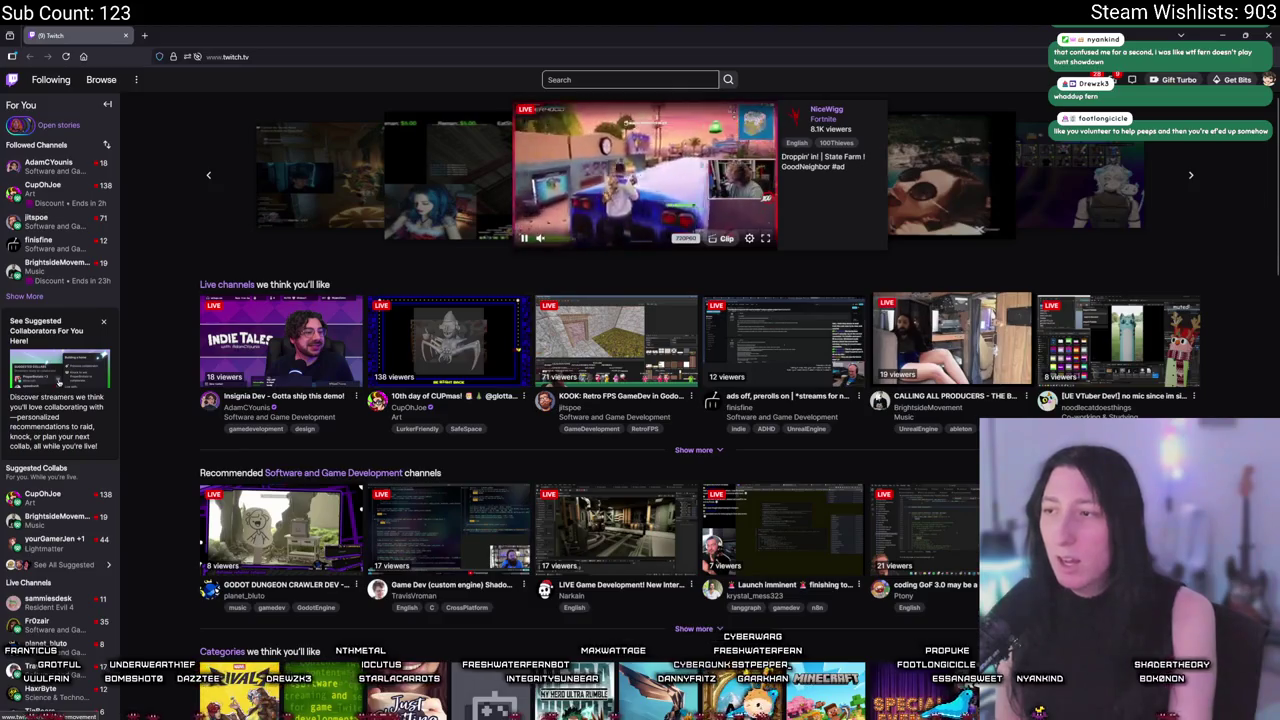
Open Twitch's Software and Game Development category, reload it, and scroll through the live channels.
{"action": "left_click", "coordinate": [812, 417]}
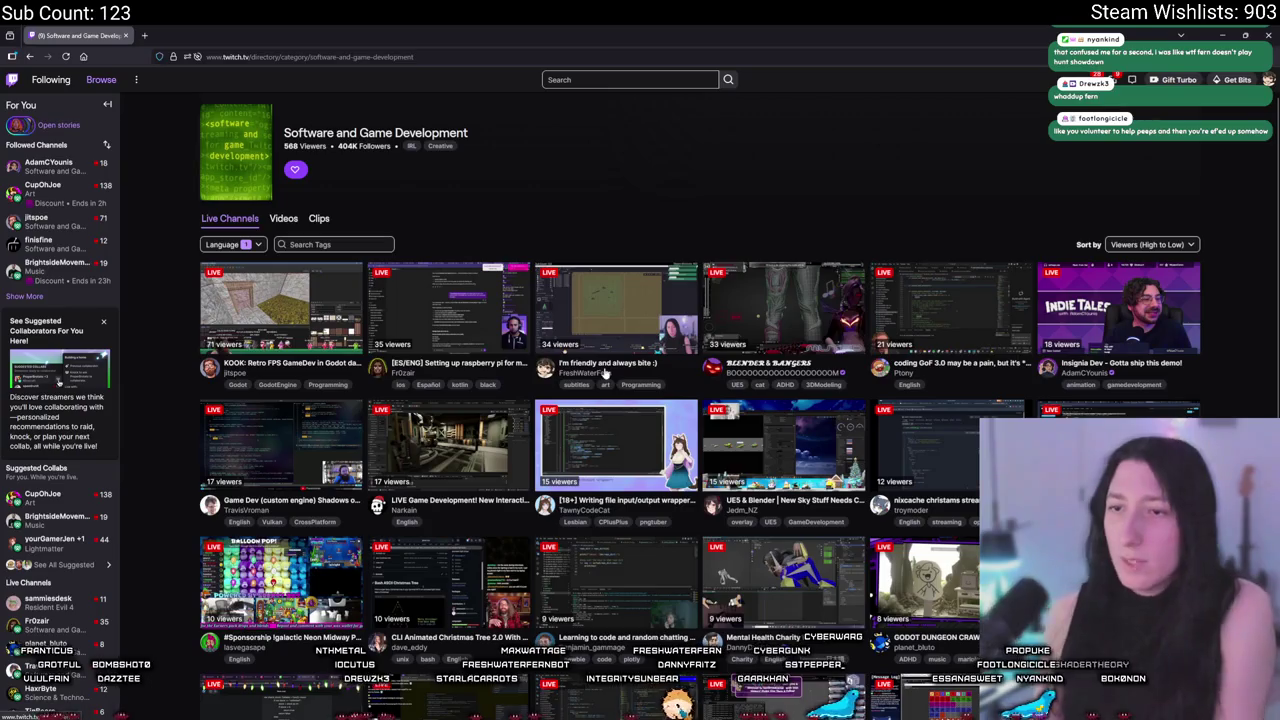
{"action": "right_click", "coordinate": [656, 199]}
{"action": "left_click", "coordinate": [710, 207]}
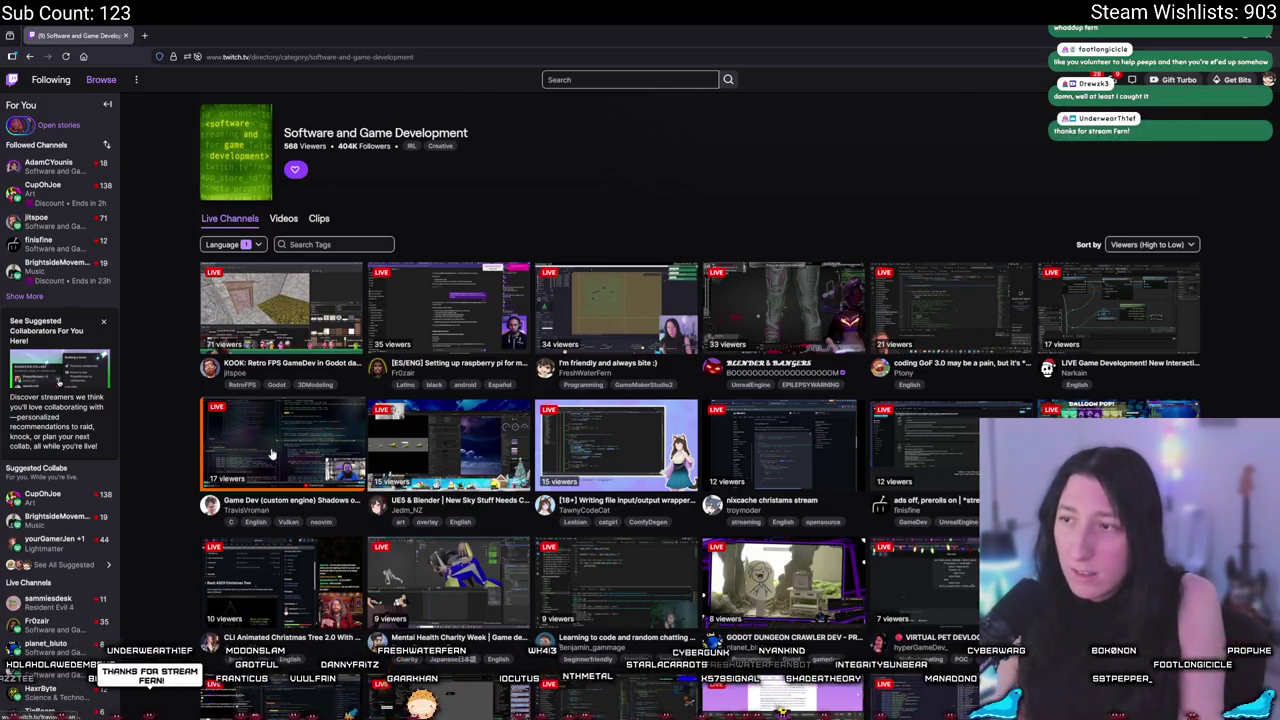
{"action": "scroll", "coordinate": [330, 458], "scroll_direction": "down", "scroll_amount": 1}
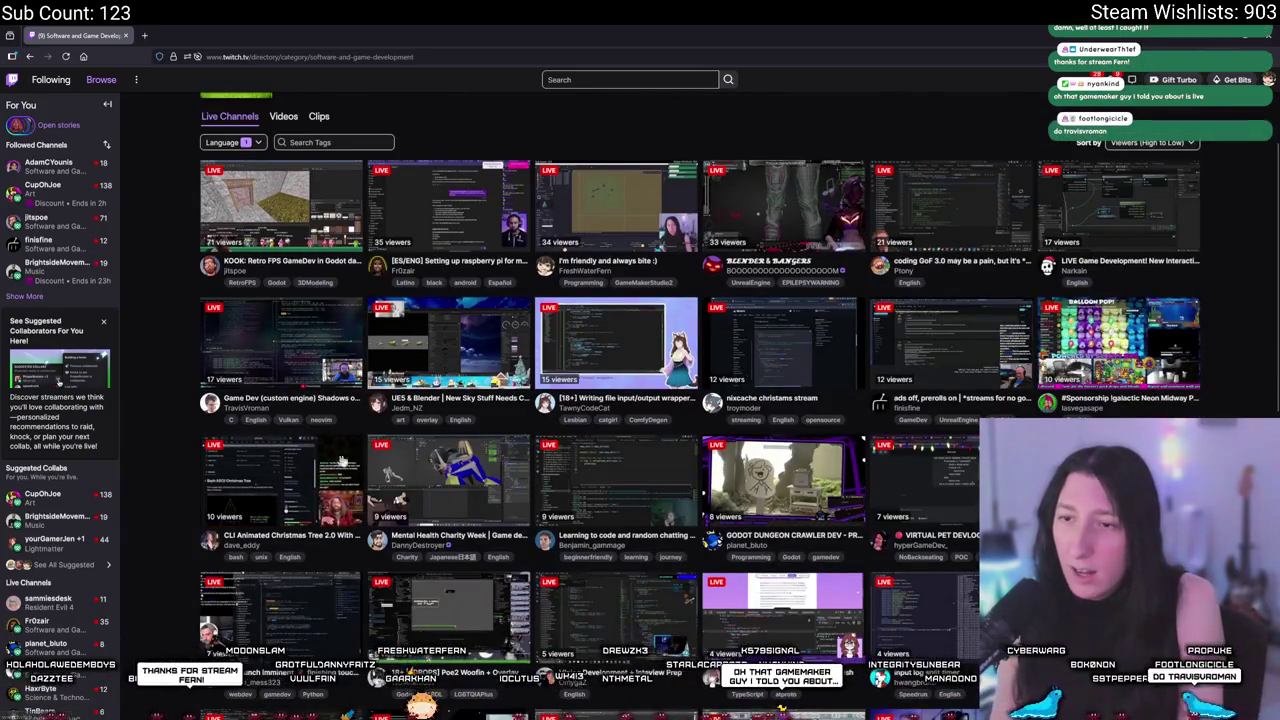